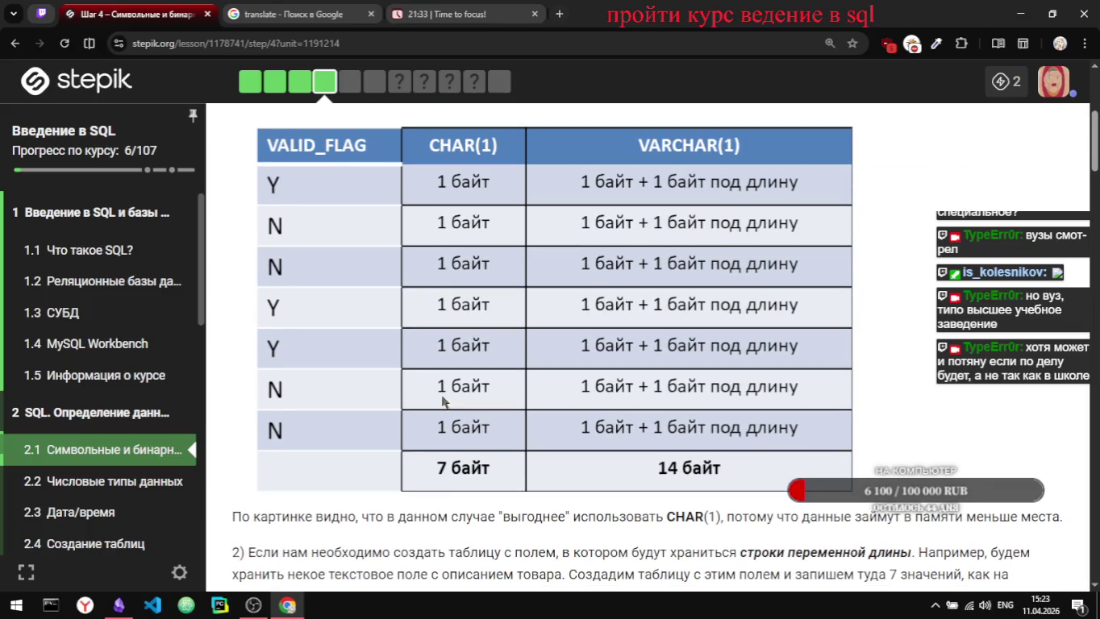
scroll(428, 554, "down", 2)
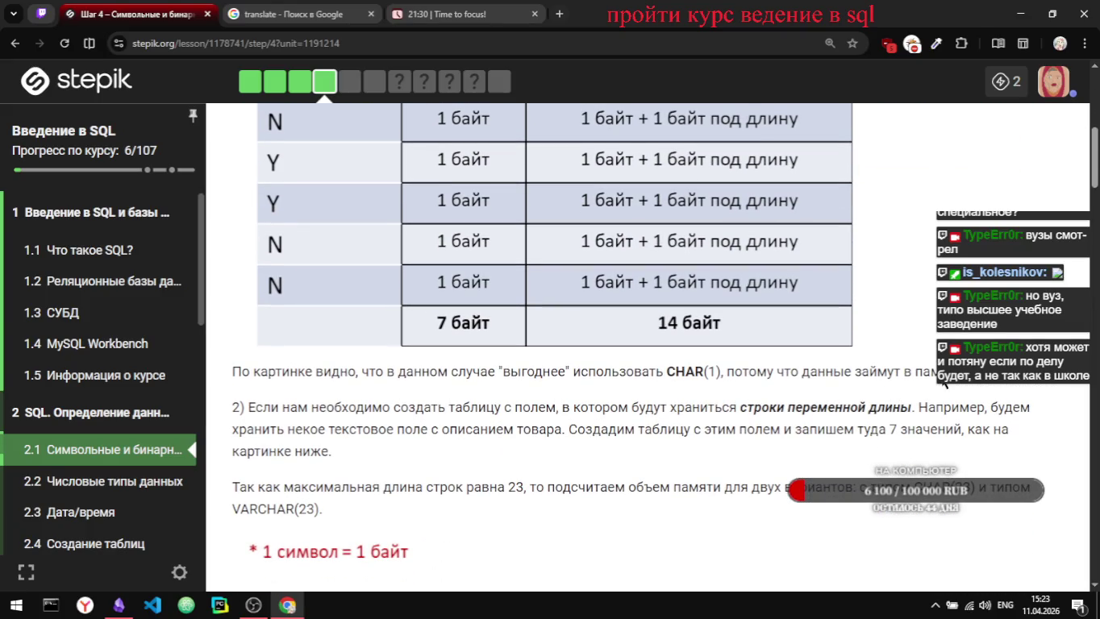
Step: Copy the Stepik sentence 'По картинке видно…' concluding that CHAR(1) is more economical
left_click_drag(233, 407, 235, 375)
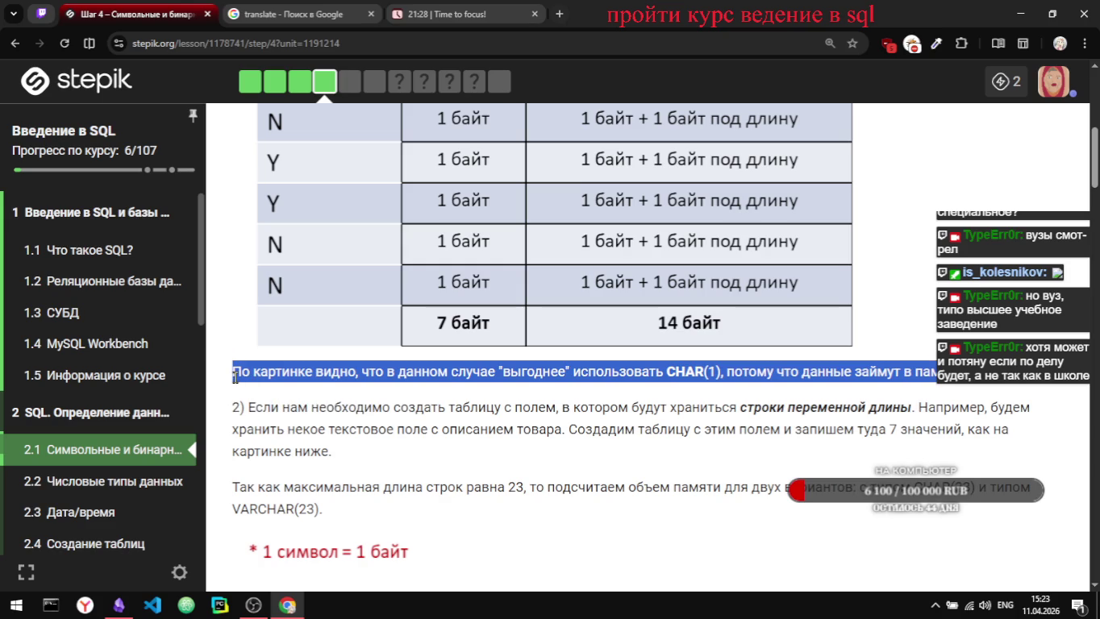
key("alt+Tab")
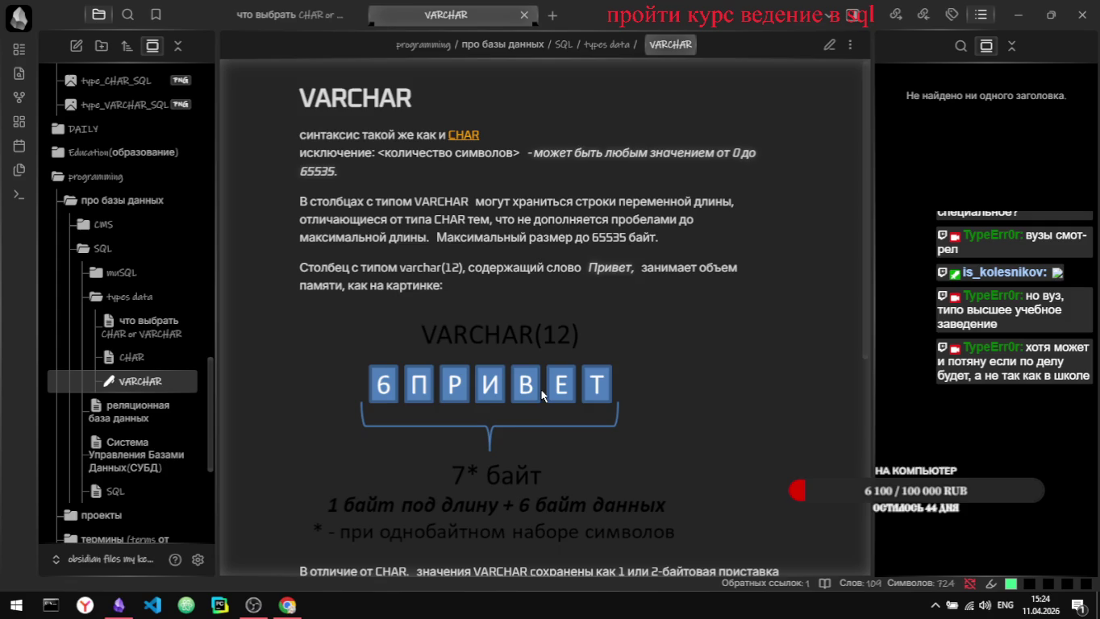
Step: Paste the CHAR(1) conclusion sentence below the memory table in the 'что выбрать CHAR or VARCHAR' note
scroll(500, 425, "down", 2)
key("ctrl+Tab")
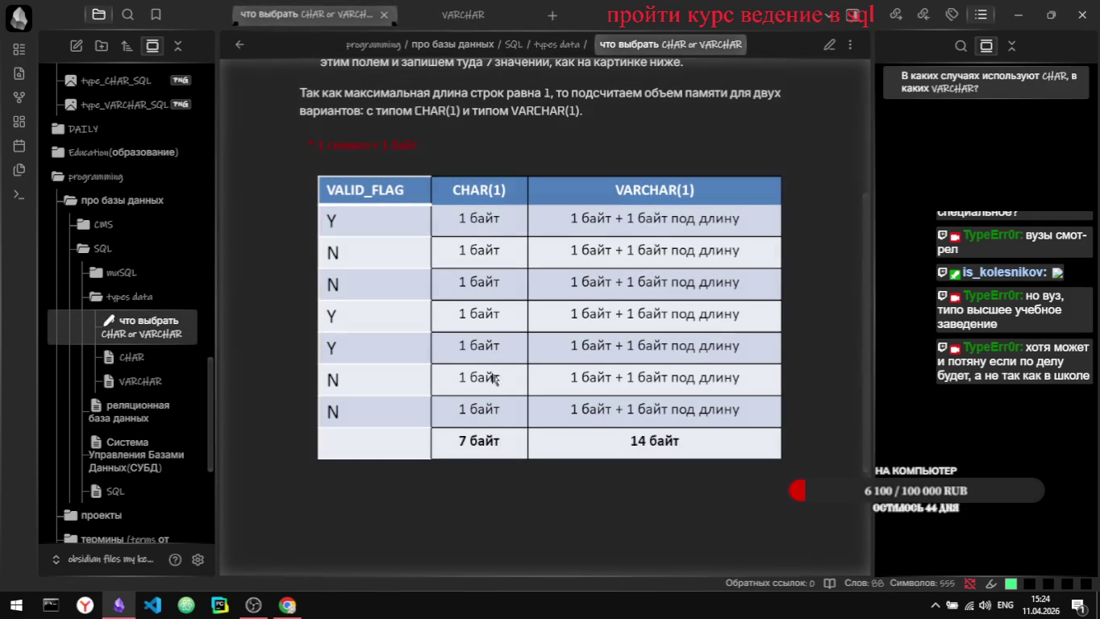
scroll(571, 509, "down", 1)
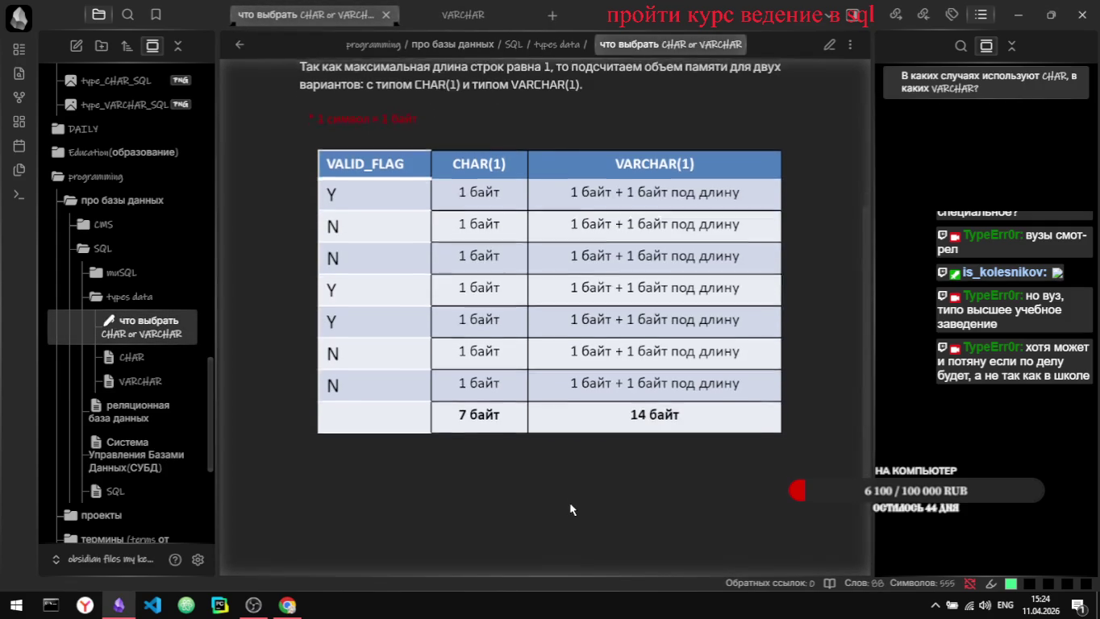
key("ctrl+e")
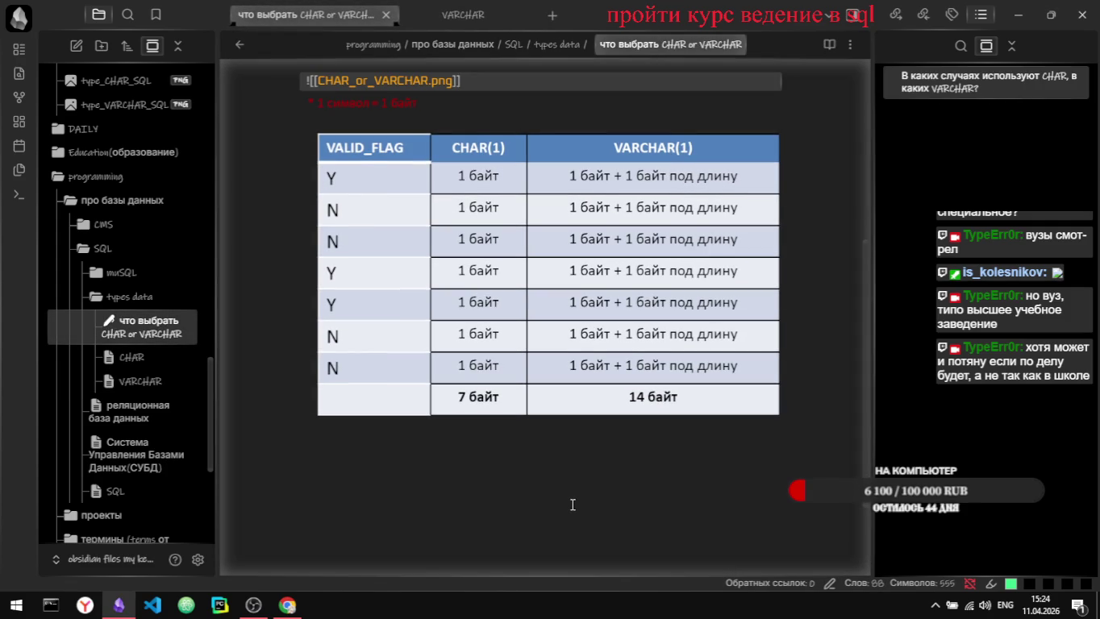
left_click(572, 506)
key("ctrl+v")
key("ctrl+e")
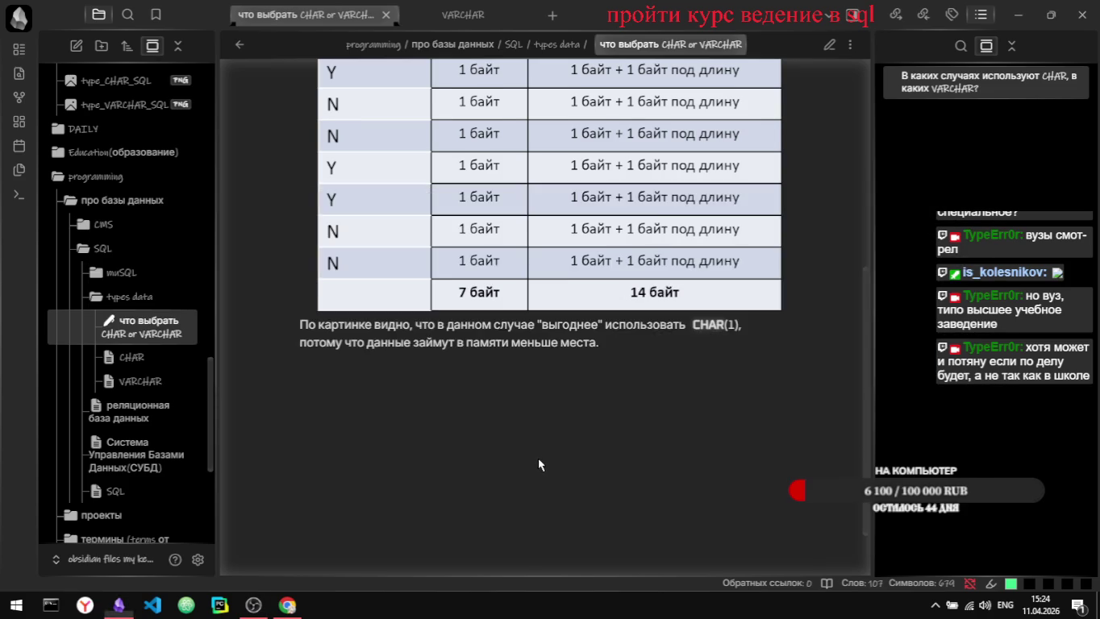
key("ctrl+e")
key("alt+Tab")
key("alt+Tab")
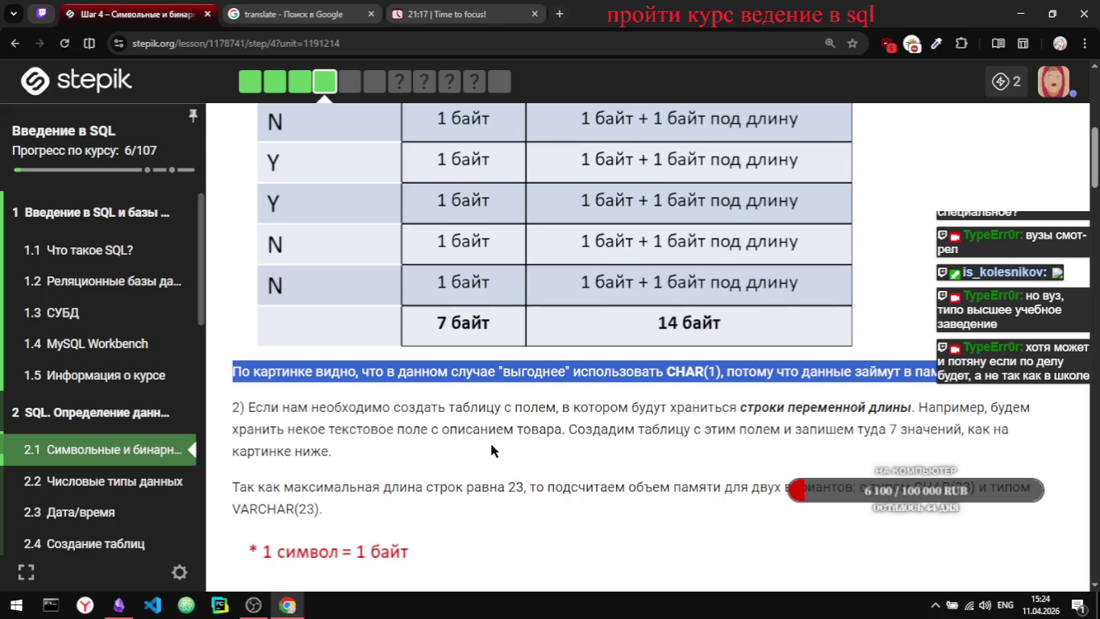
scroll(493, 444, "down", 1)
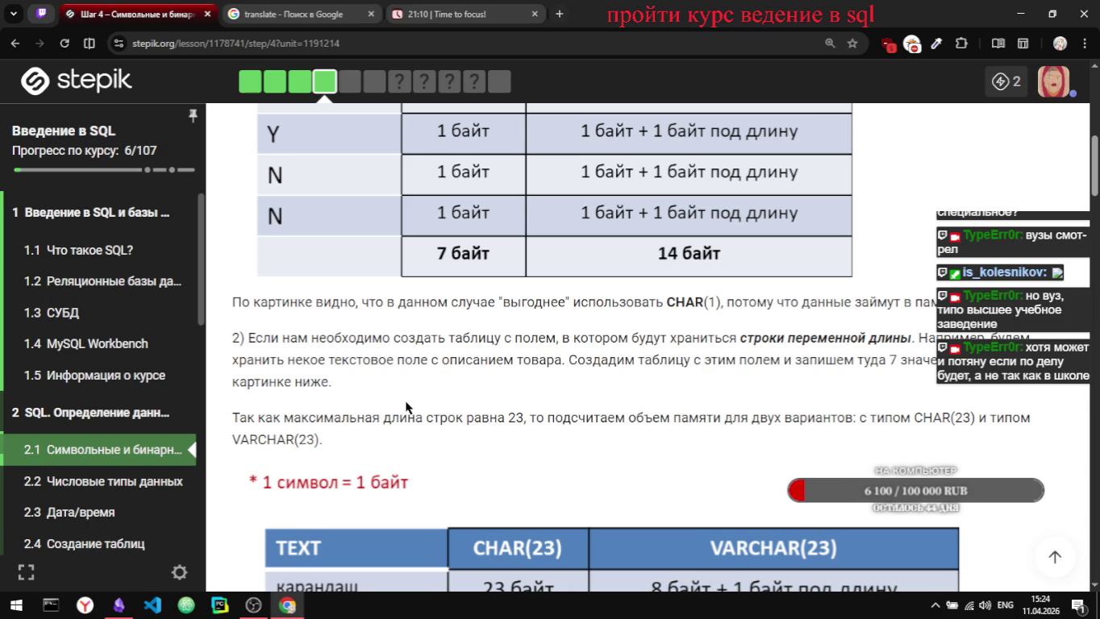
scroll(405, 407, "down", 2)
scroll(406, 407, "down", 1)
scroll(406, 408, "down", 1)
scroll(406, 407, "down", 1)
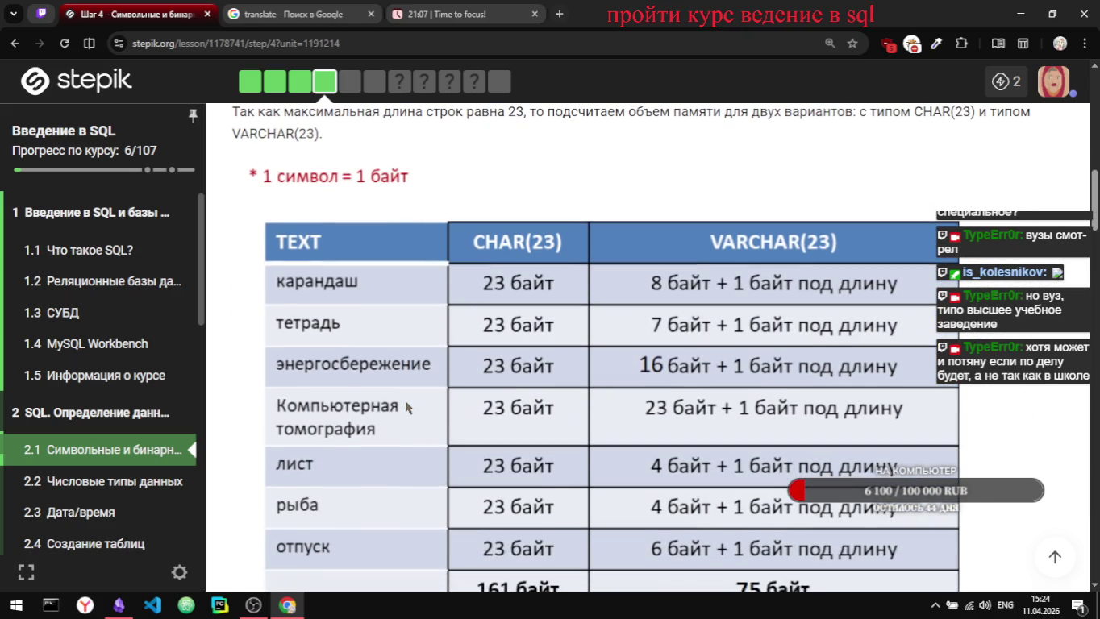
scroll(405, 400, "down", 1)
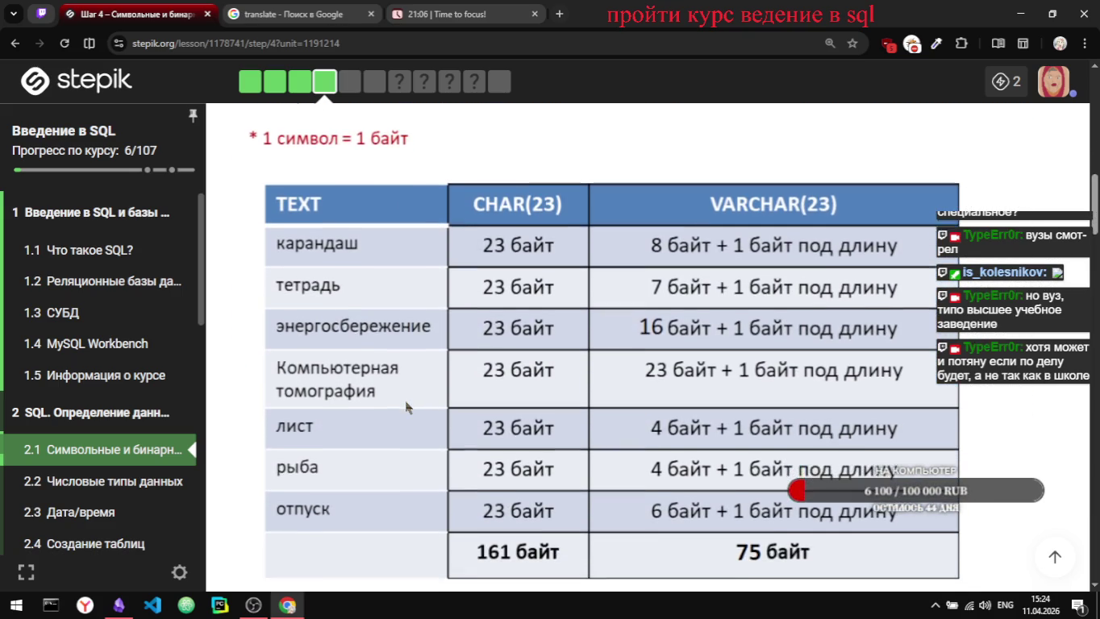
scroll(405, 400, "down", 1)
scroll(405, 401, "down", 1)
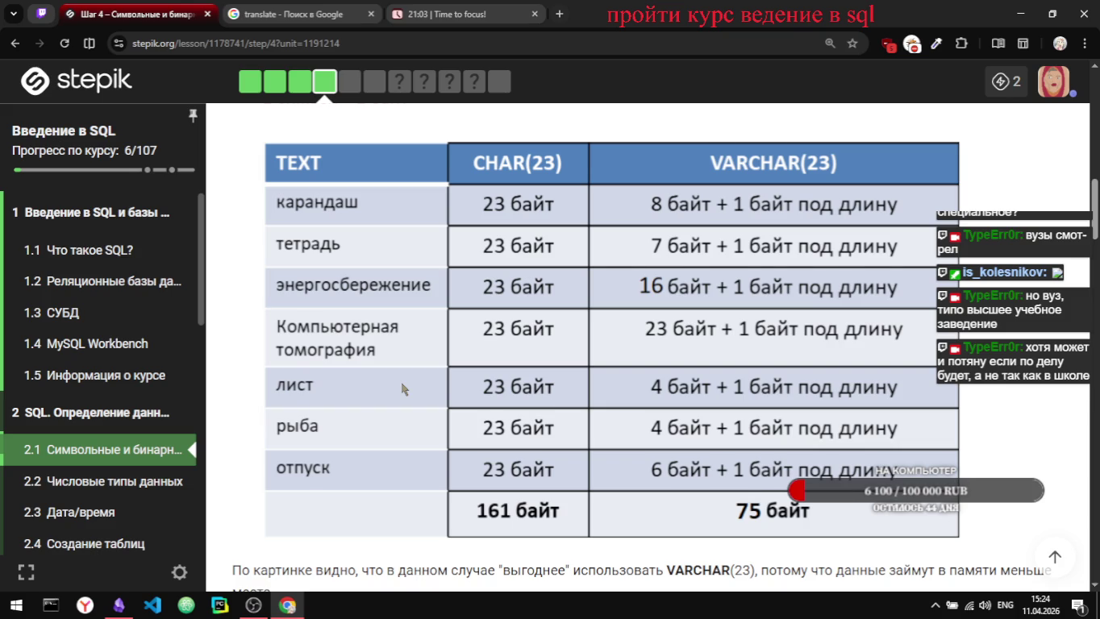
scroll(402, 385, "down", 1)
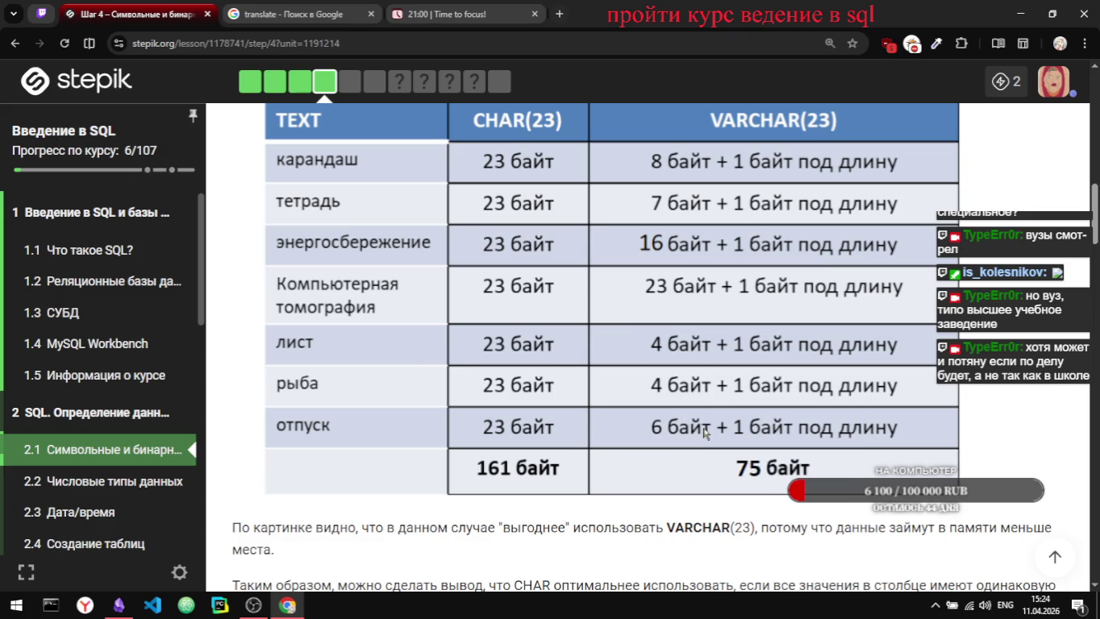
scroll(388, 365, "up", 1)
scroll(387, 367, "up", 1)
scroll(386, 367, "up", 1)
scroll(387, 367, "up", 2)
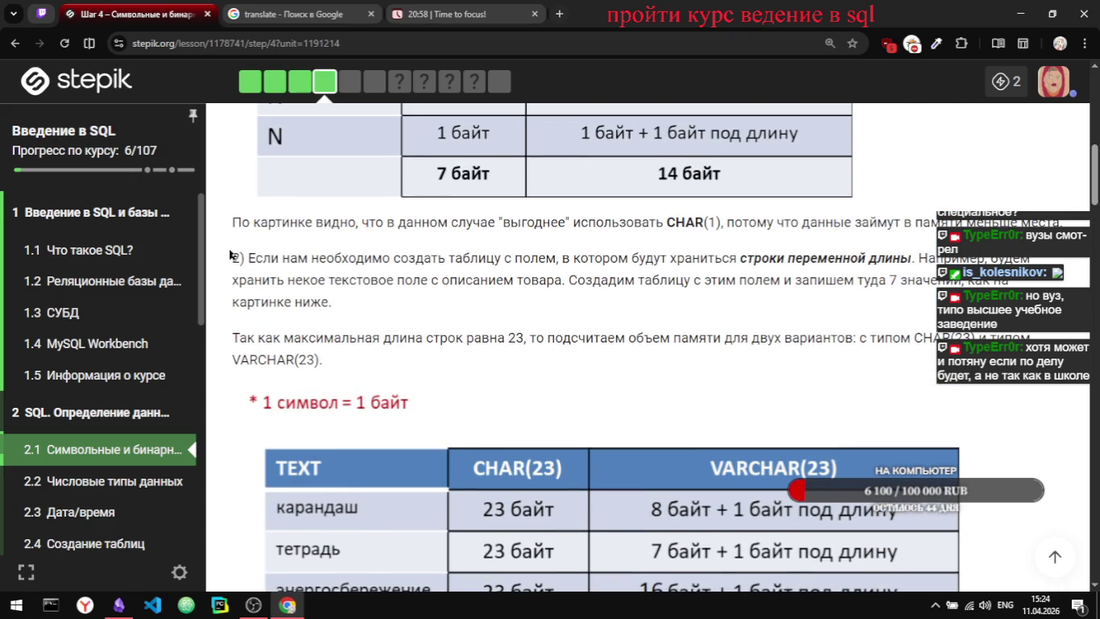
Step: Select the Stepik text from '2) Если нам необходимо…' through 'VARCHAR(23).'
left_click_drag(232, 260, 442, 362)
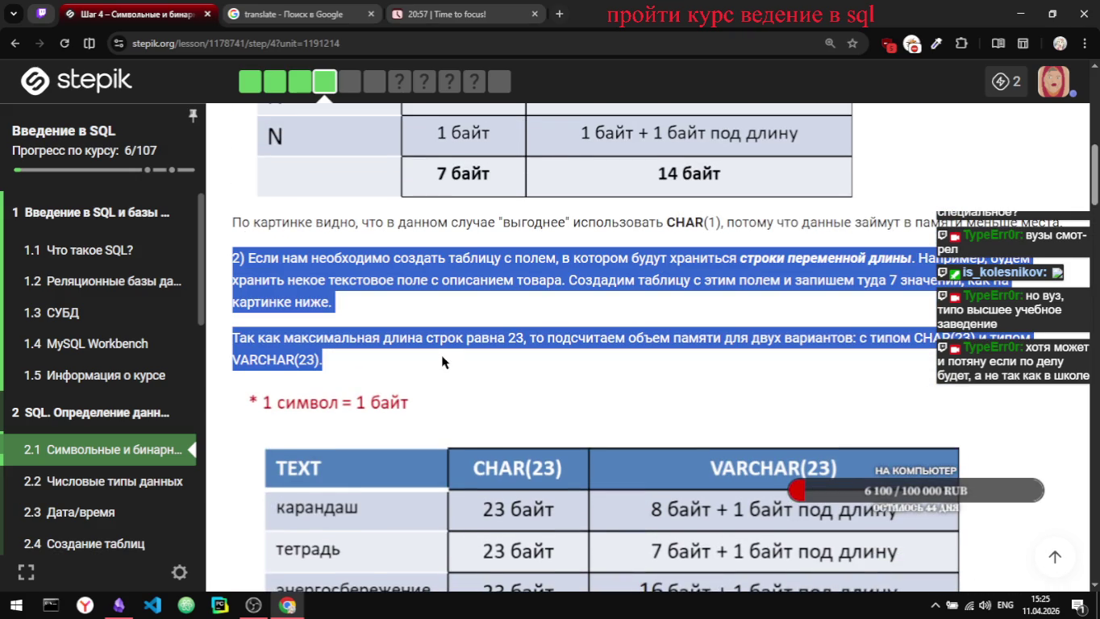
left_click(486, 305)
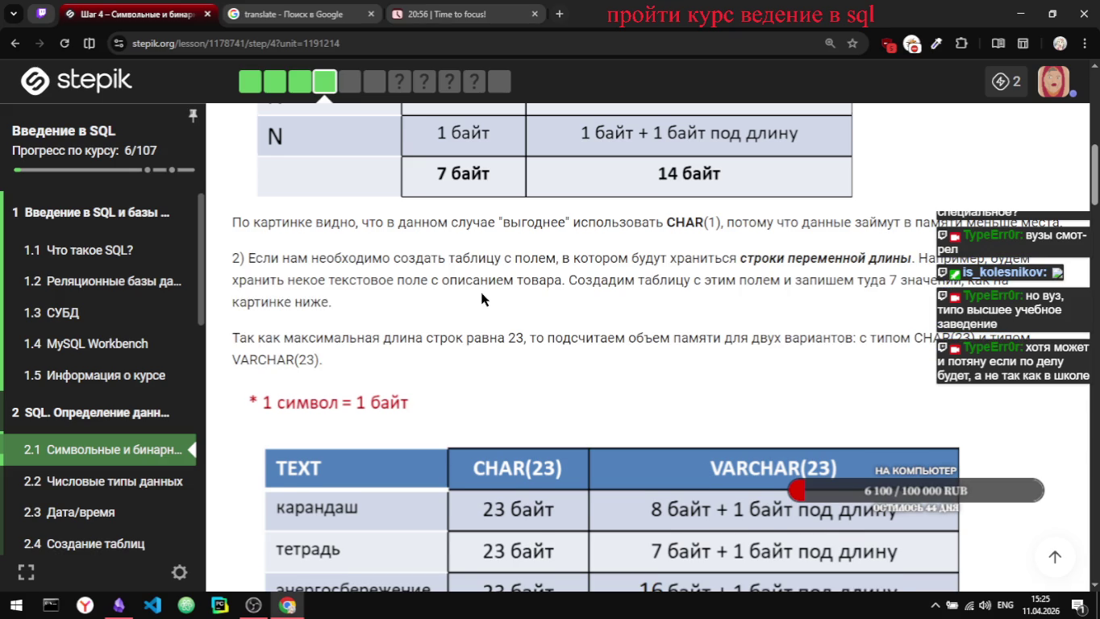
scroll(481, 292, "down", 1)
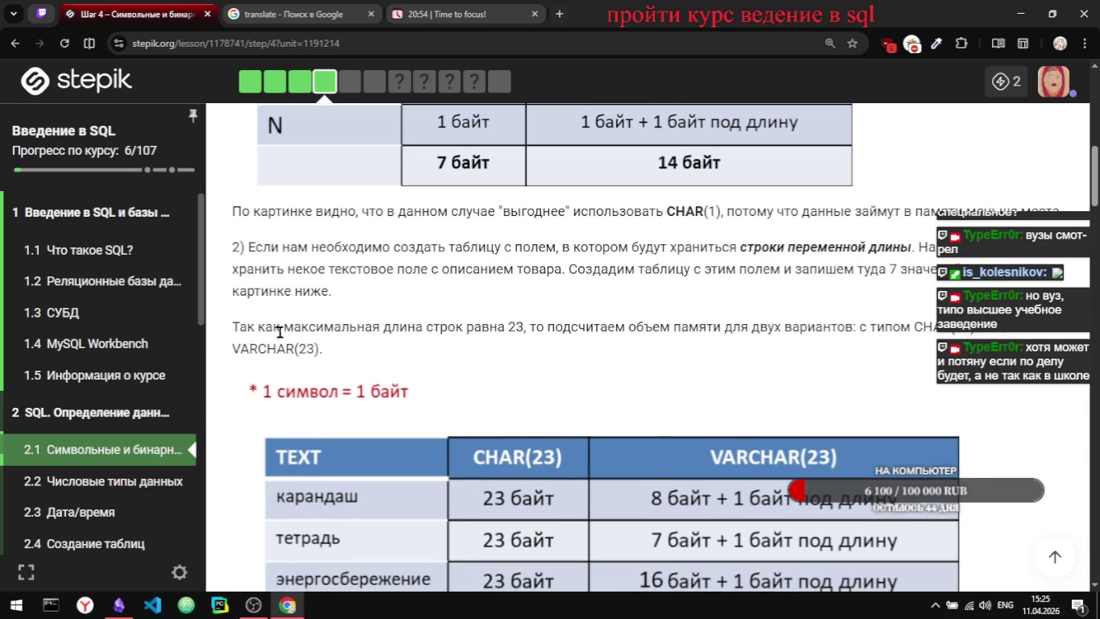
scroll(280, 337, "down", 2)
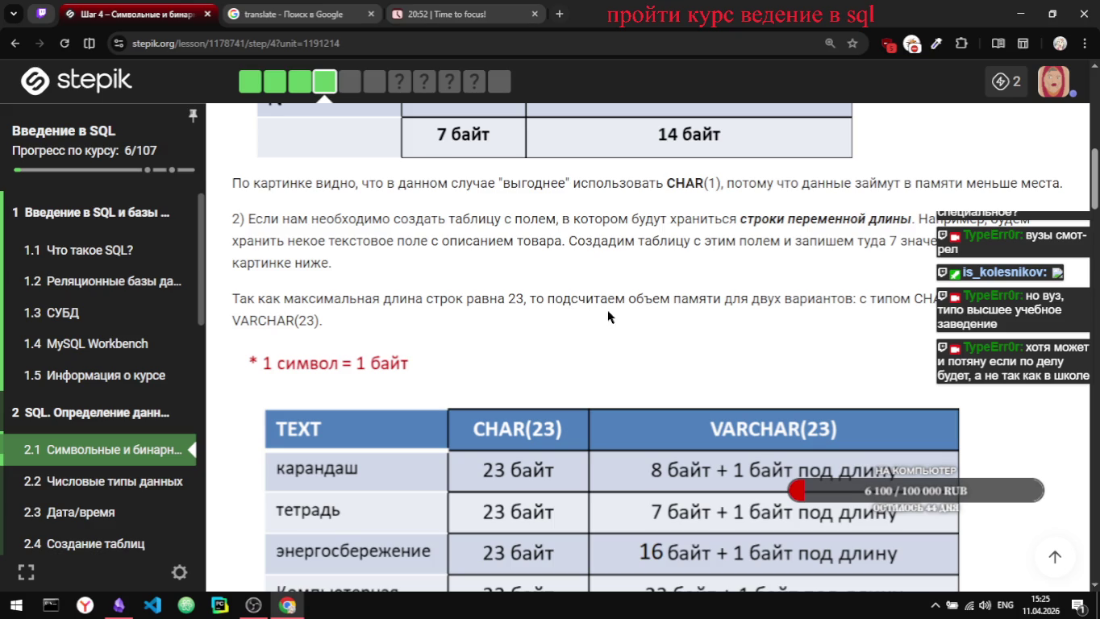
scroll(618, 310, "down", 1)
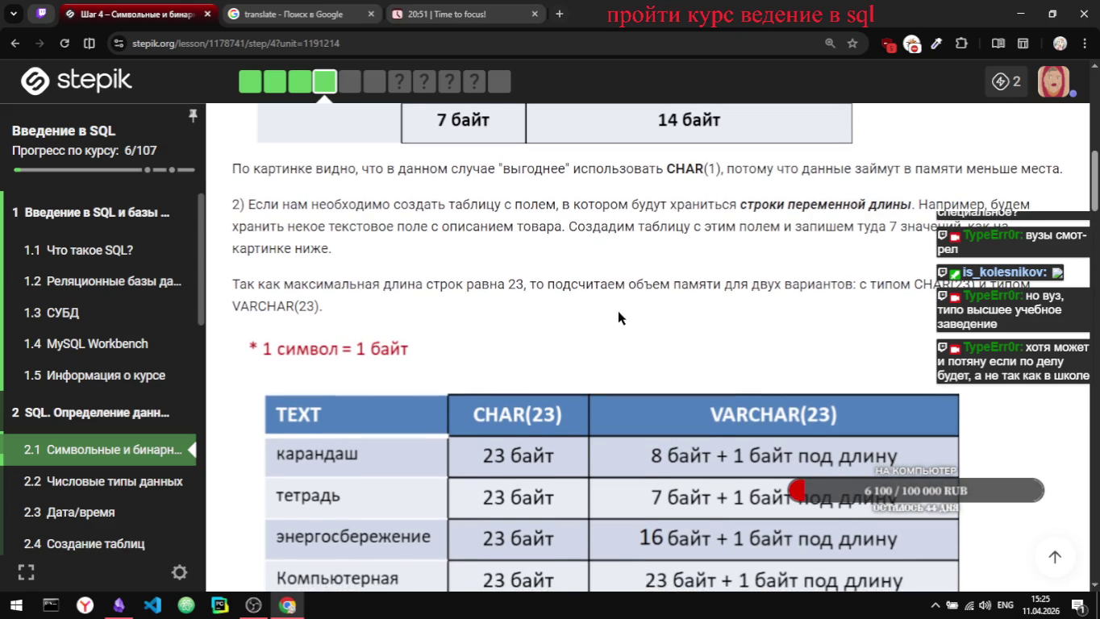
scroll(618, 312, "down", 1)
scroll(618, 311, "down", 1)
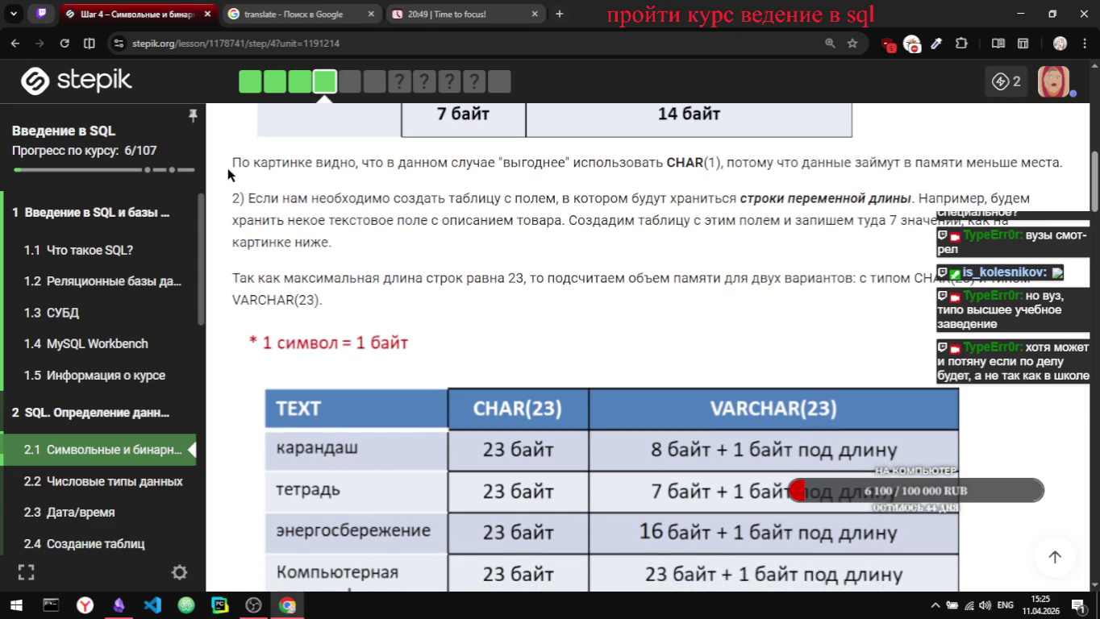
left_click_drag(230, 171, 368, 299)
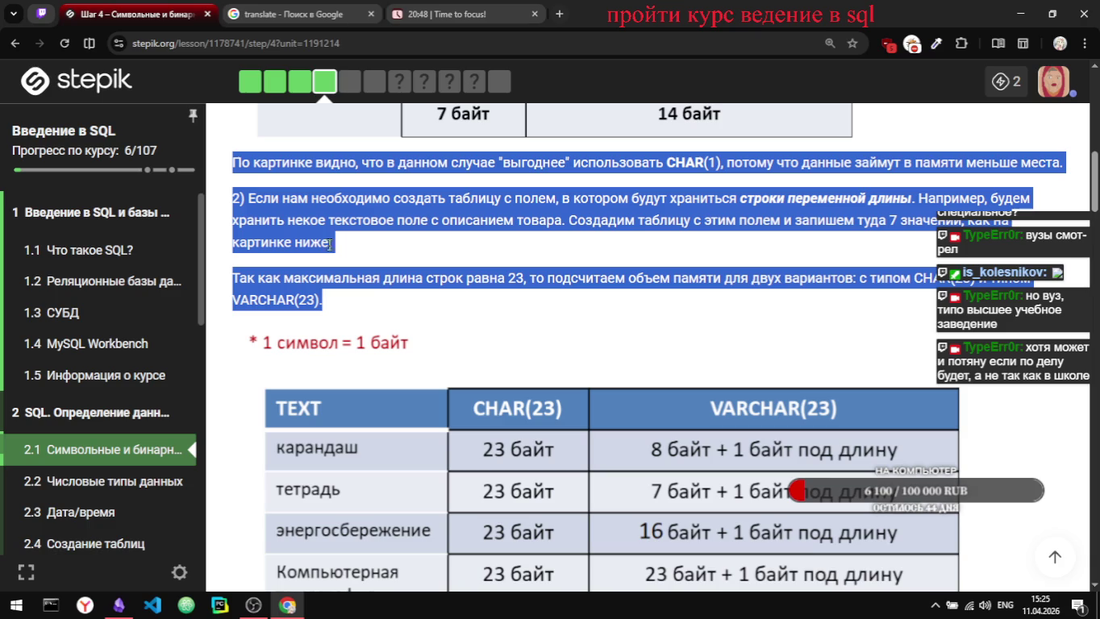
left_click(234, 196)
left_click_drag(233, 197, 373, 302)
key("ctrl+c")
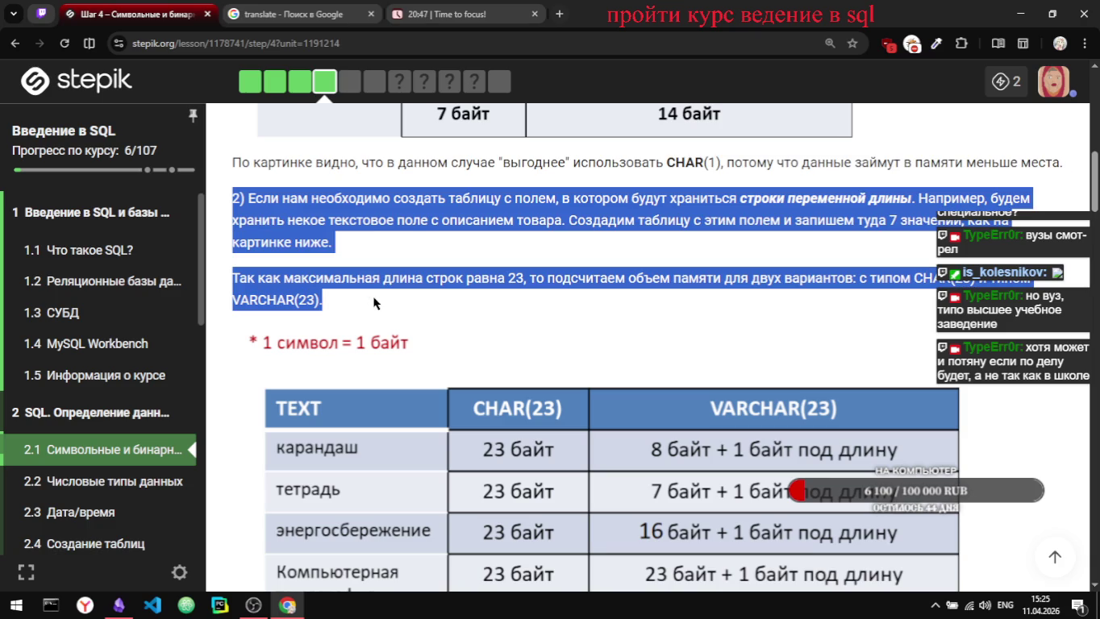
key("alt+Tab")
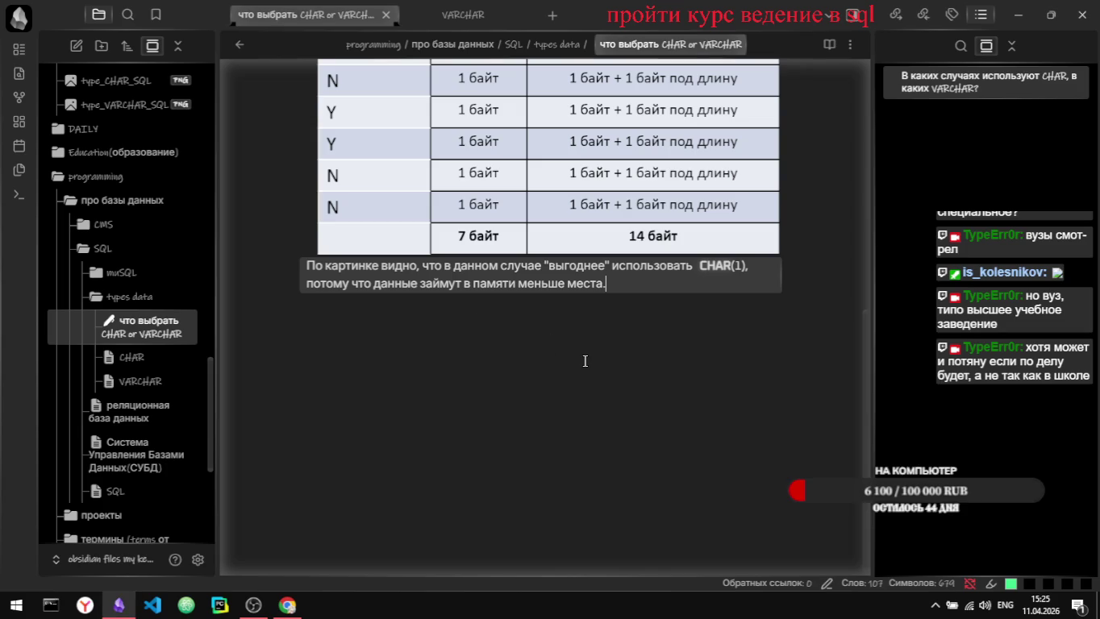
Step: Paste the two variable-length strings paragraphs on a new line below the CHAR(1) sentence
key("Return")
key("ctrl+v")
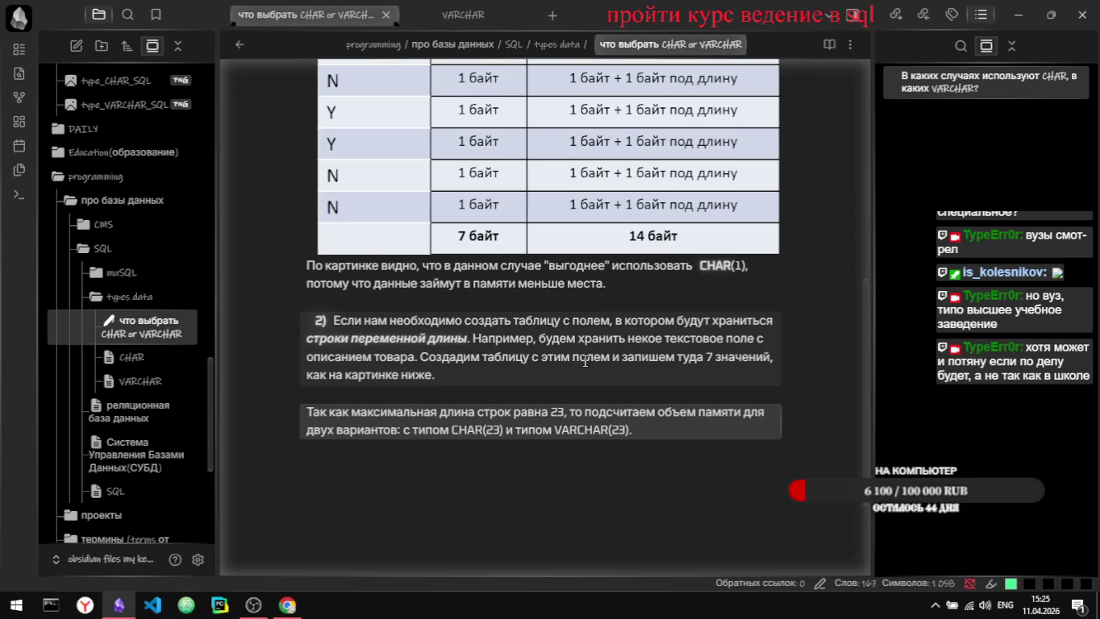
scroll(585, 362, "down", 1)
scroll(585, 361, "up", 3)
Step: Copy the CHAR(23)/VARCHAR(23) table image from Stepik, paste it into the note, and open it in its own tab
key("alt+Tab")
right_click(507, 448)
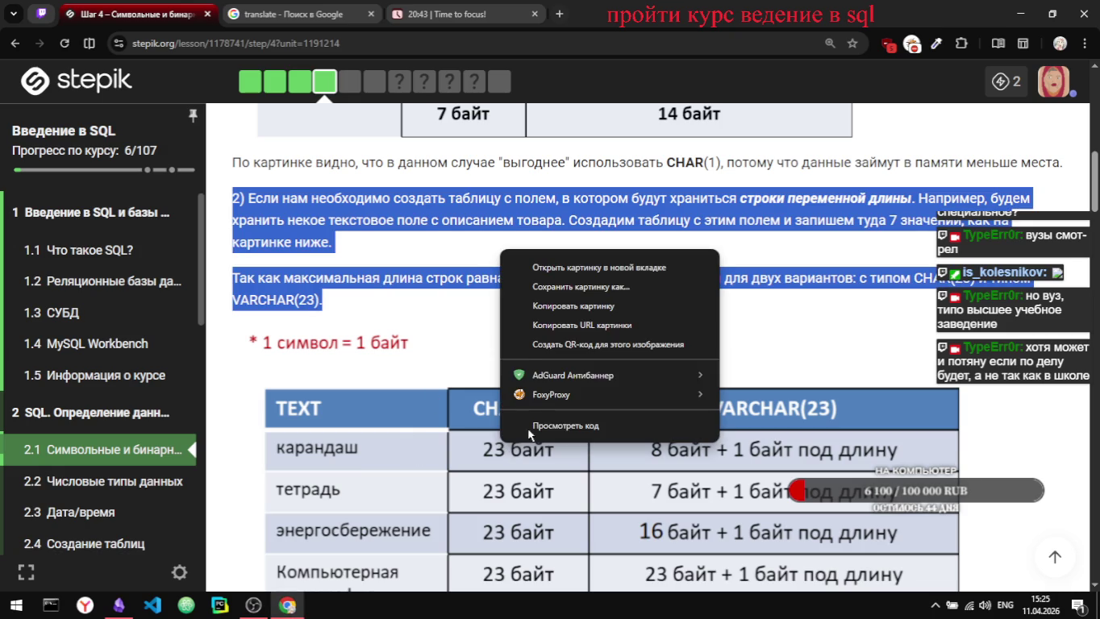
left_click(573, 305)
key("alt+Tab")
scroll(532, 409, "down", 1)
scroll(532, 409, "down", 1)
key("Return")
key("Return")
key("ctrl+v")
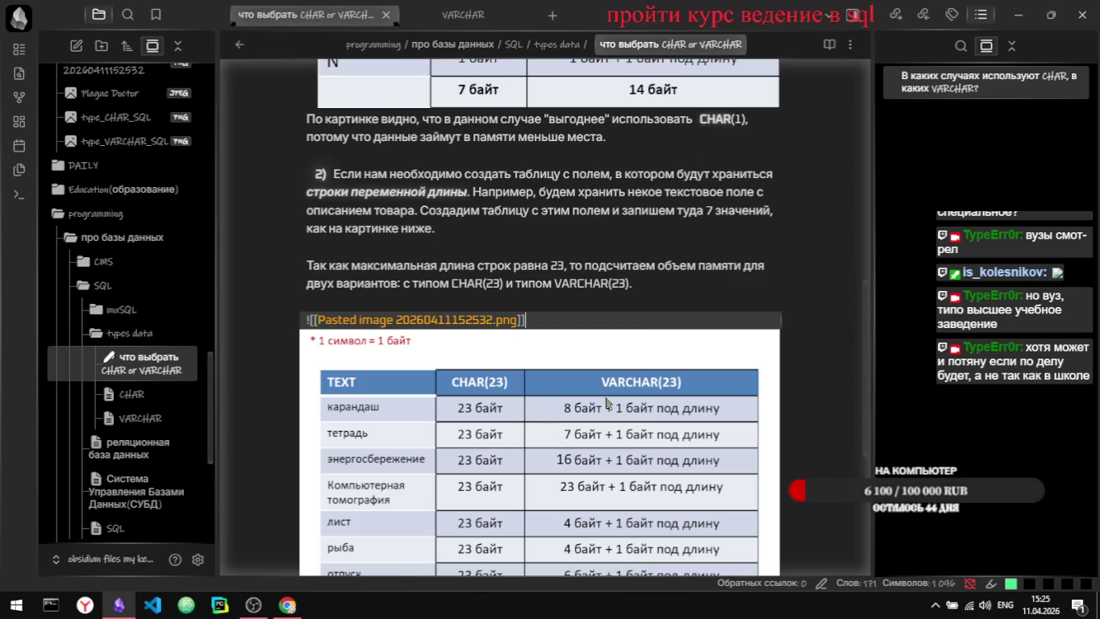
left_click(457, 320, "ctrl")
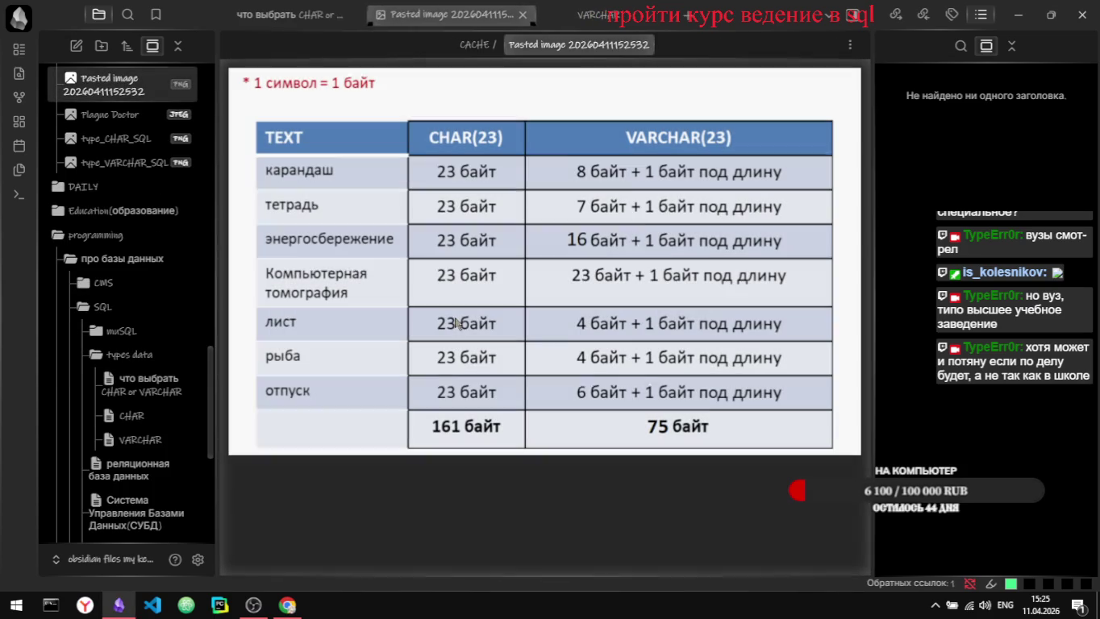
Step: Clear the pasted image's name and enter the title 'CHAR or VARCHAR'
left_click(566, 44)
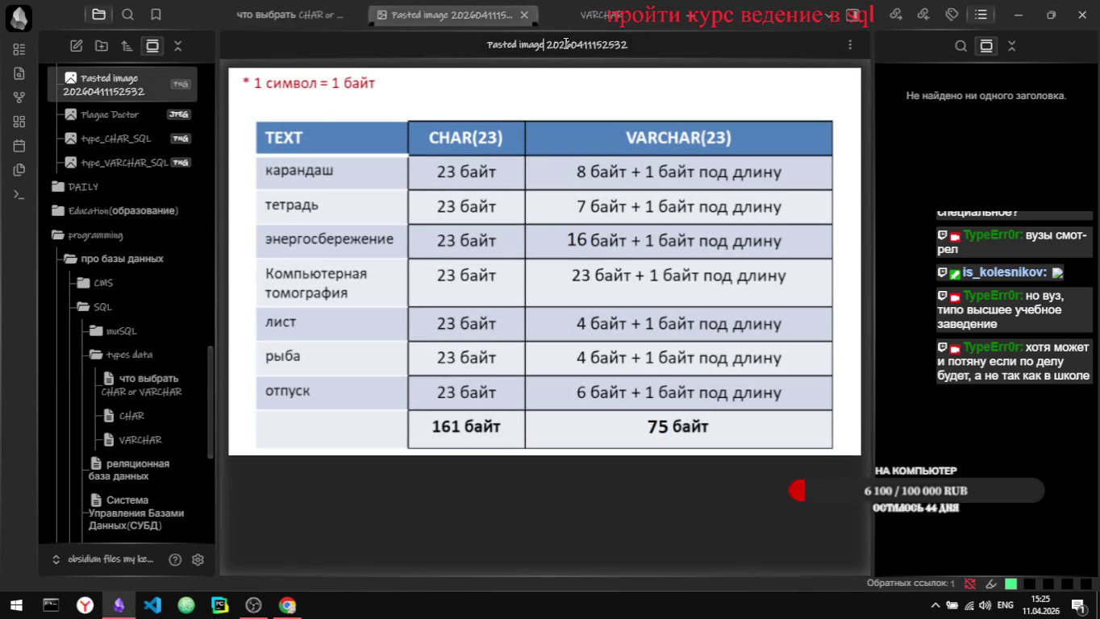
key("Escape")
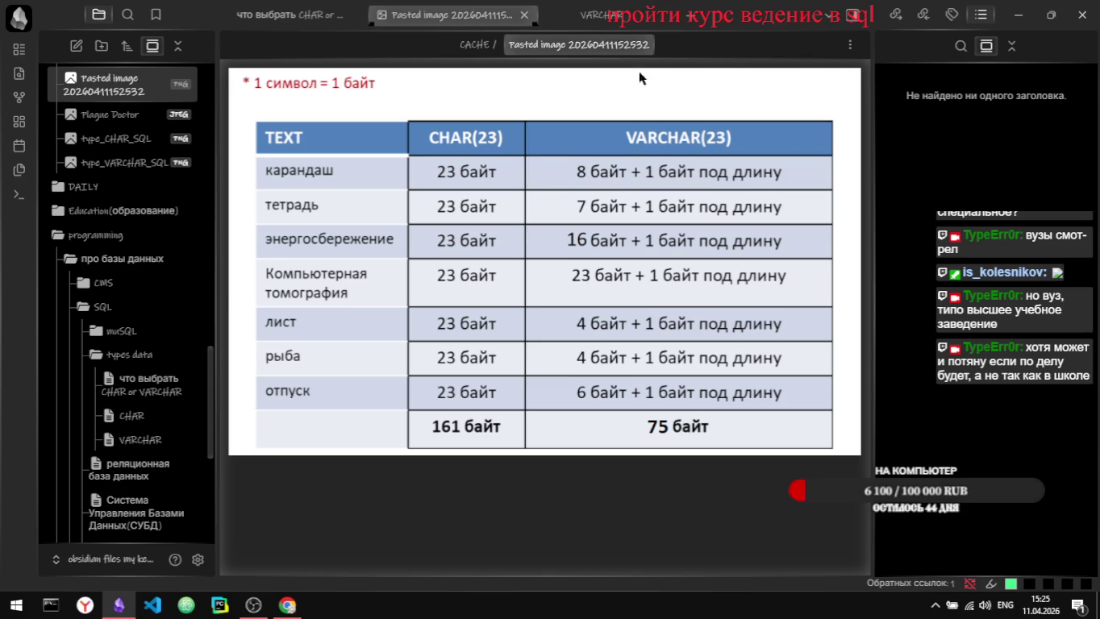
left_click(616, 46)
key("ctrl+a")
key("BackSpace")
key("alt+shift")
type("СРФ")
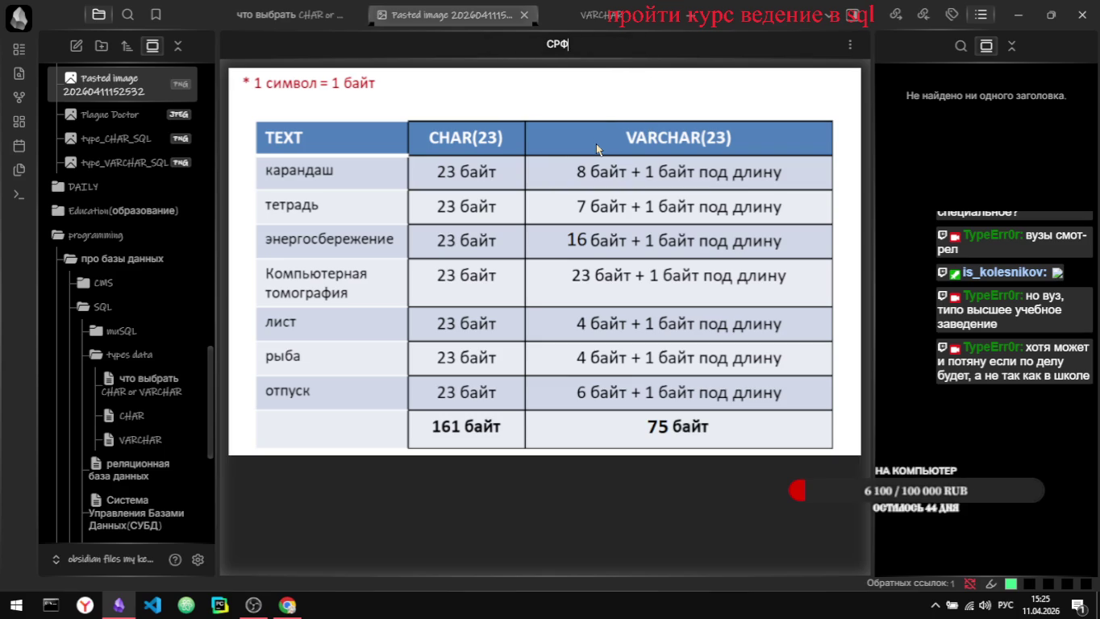
key("BackSpace")
key("BackSpace")
key("BackSpace")
key("alt+shift")
type("CHA")
type("R or VARCHAR")
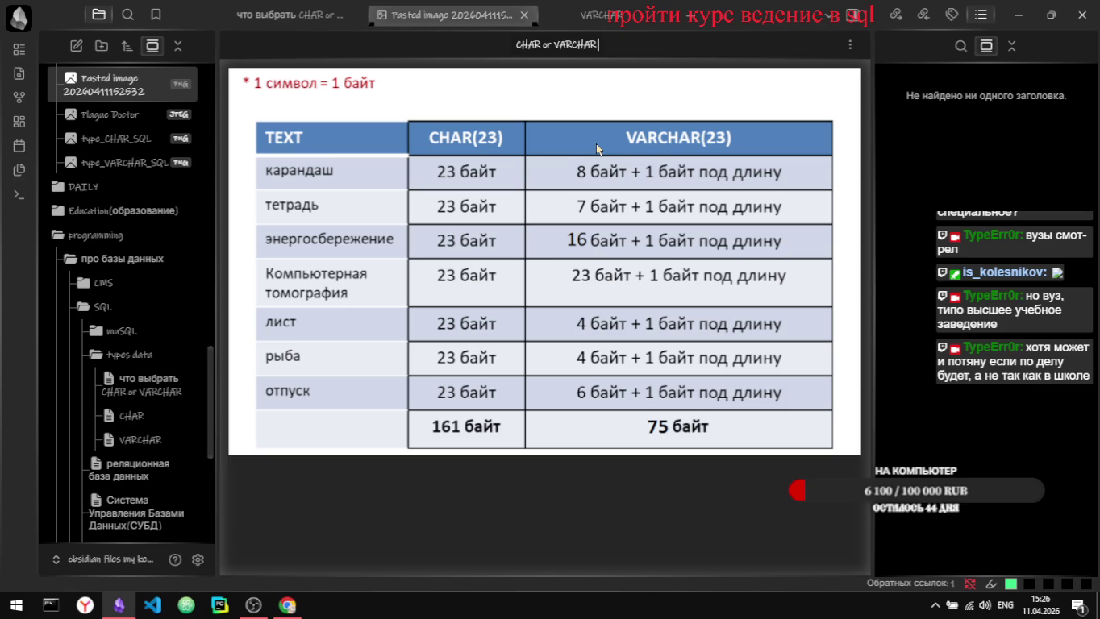
Step: Finish the image name as CHAR_or_VARCHAR_2 with underscores and confirm the rename
type("2")
key("BackSpace")
type("2")
key("Left")
key("Left")
key("Left")
key("Left")
key("BackSpace")
type("_")
key("Left")
key("Left")
key("Left")
key("BackSpace")
type("_")
key("Return")
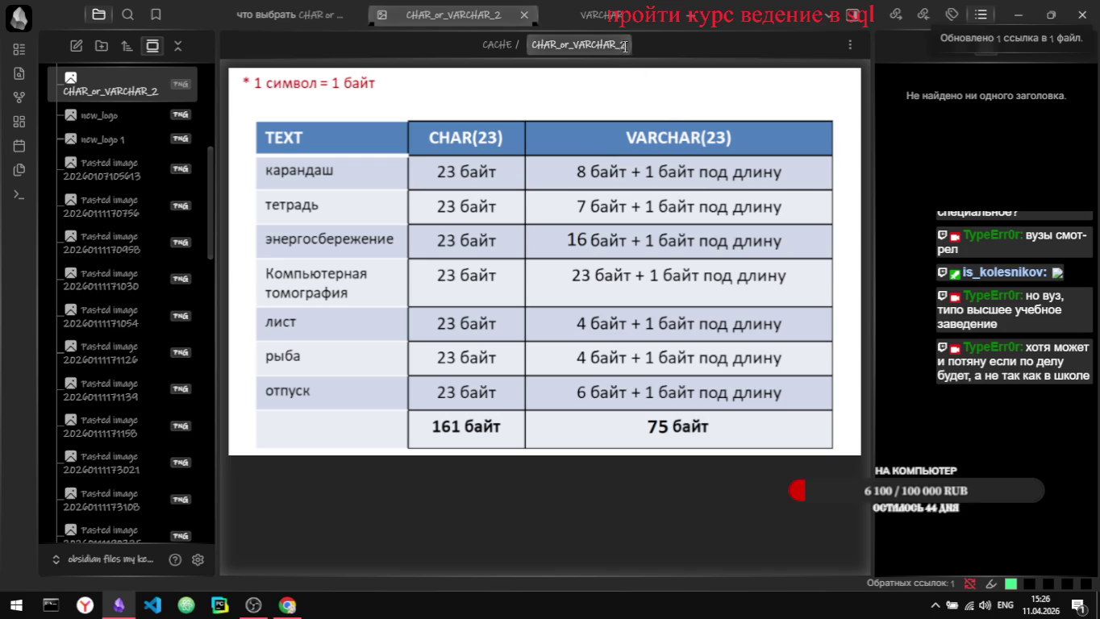
left_click(524, 15)
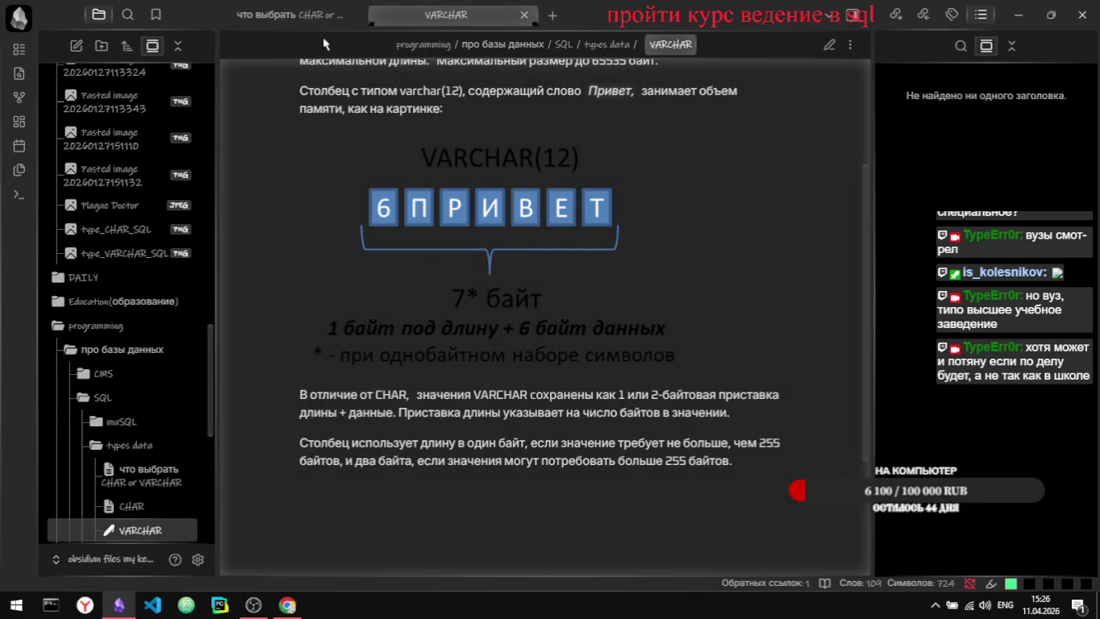
Step: Show 'что выбрать CHAR or VARCHAR' in reading view, scrolled down to its CHAR(23)/VARCHAR(23) table
left_click(284, 20)
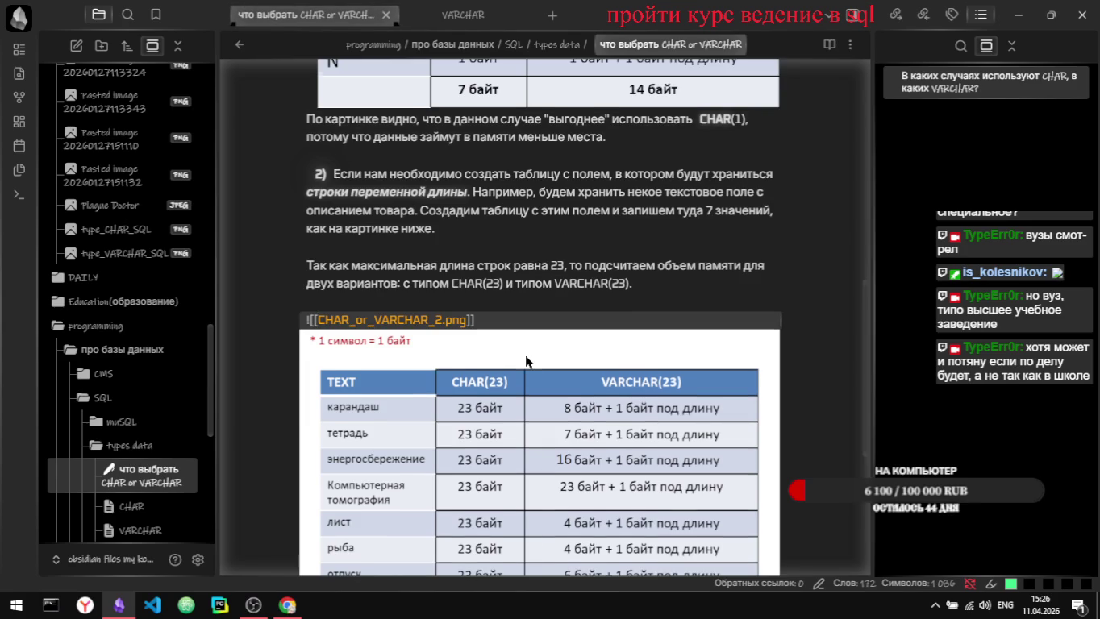
key("ctrl+e")
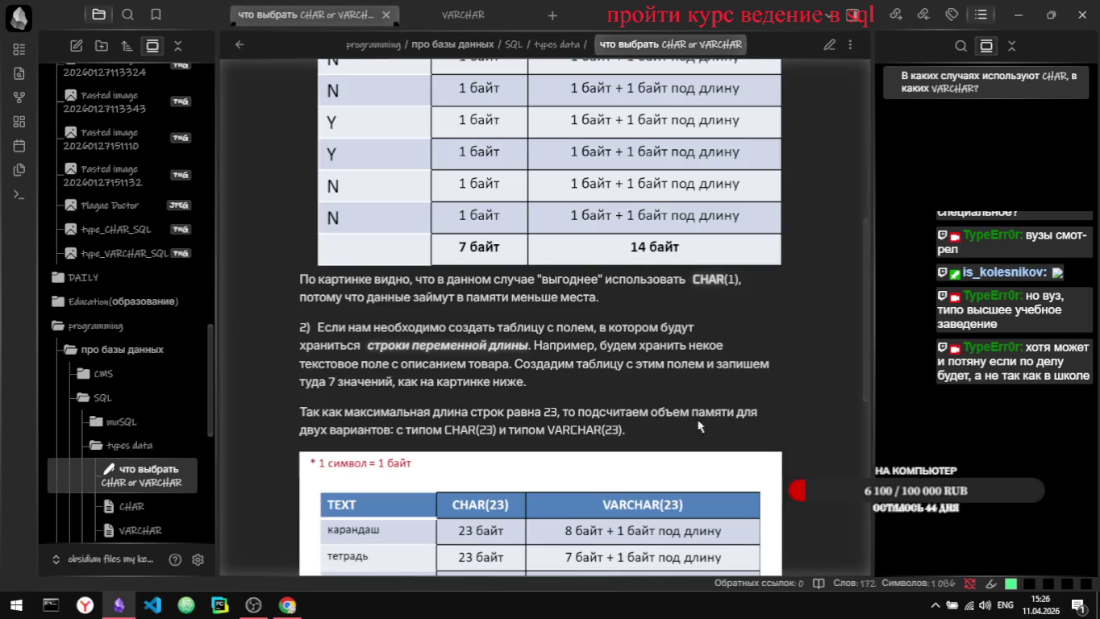
scroll(667, 408, "down", 1)
scroll(667, 407, "down", 1)
scroll(667, 411, "down", 2)
scroll(674, 480, "down", 1)
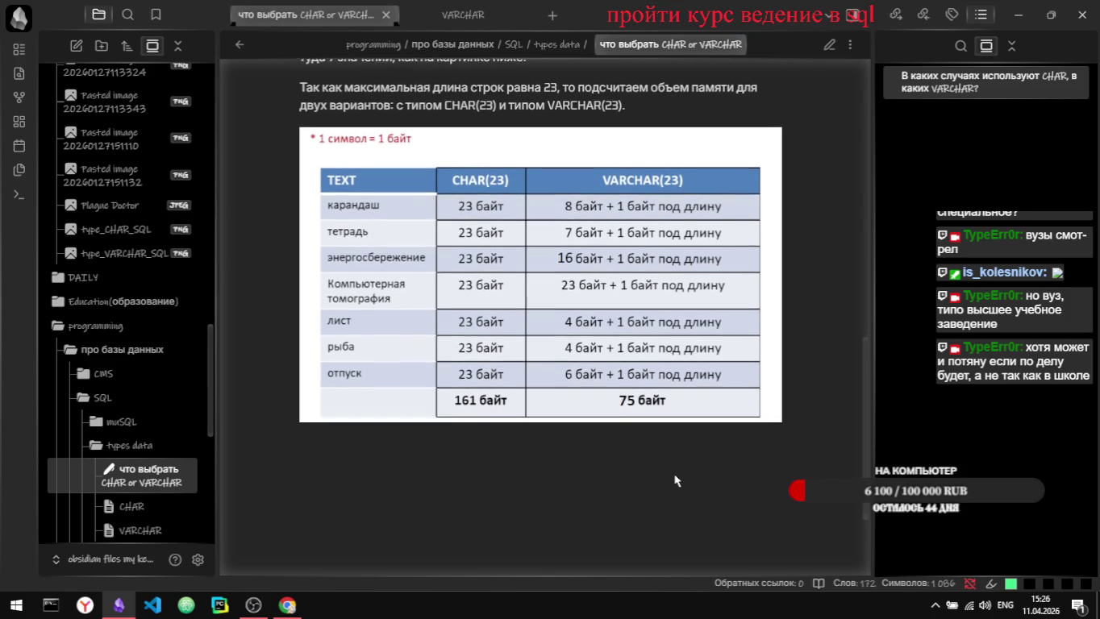
scroll(675, 481, "down", 1)
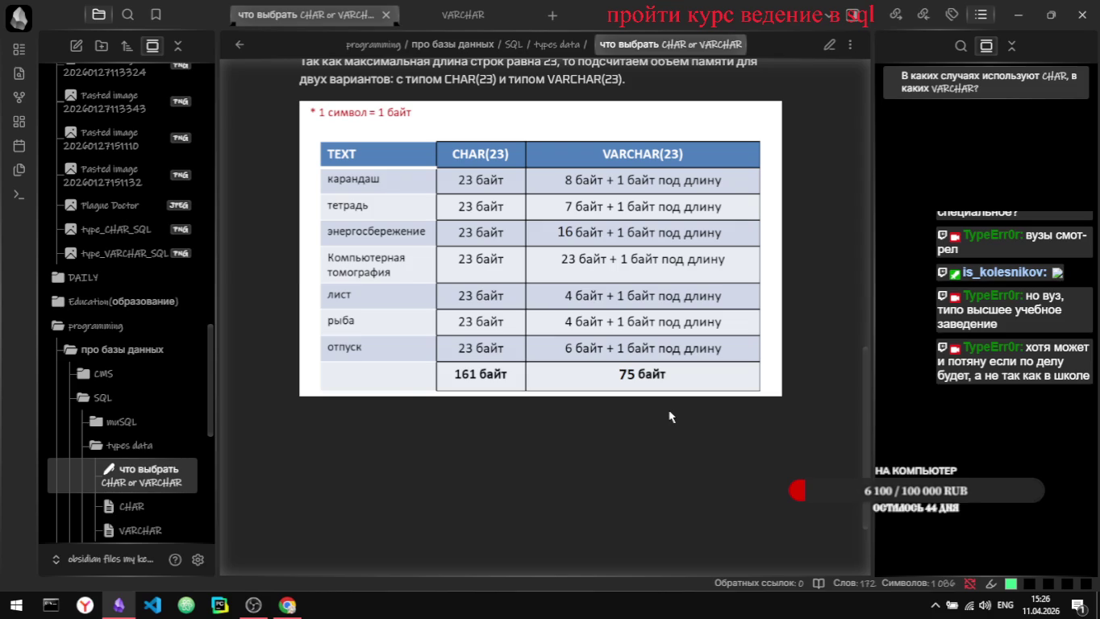
key("alt+Tab")
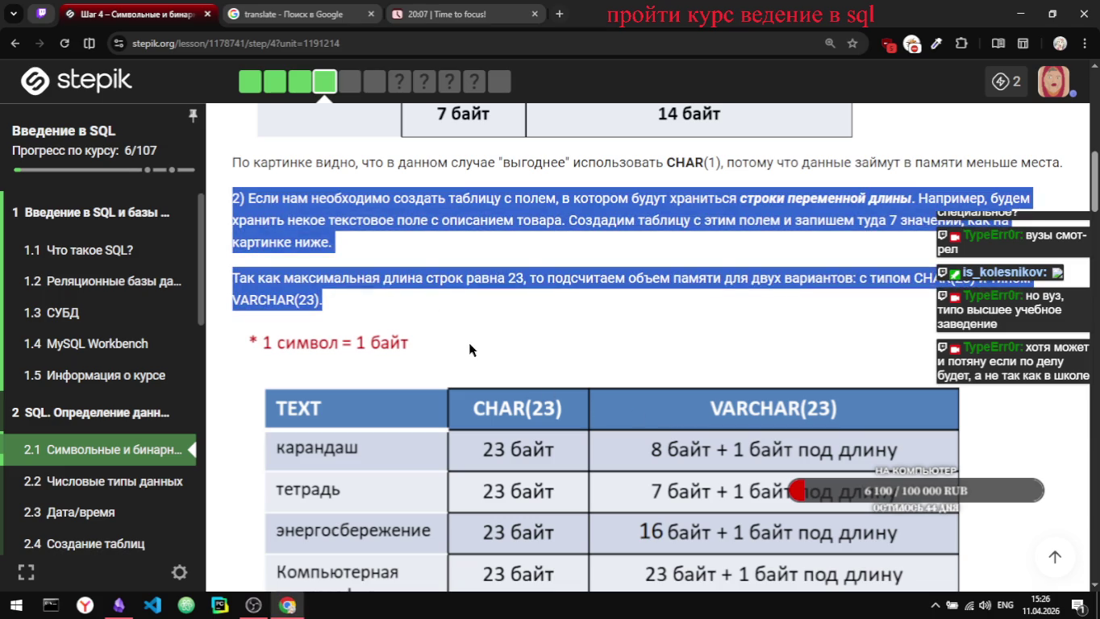
Step: Rate the Stepik lesson step with the fifth, happiest smiley
scroll(469, 342, "down", 2)
scroll(471, 349, "down", 2)
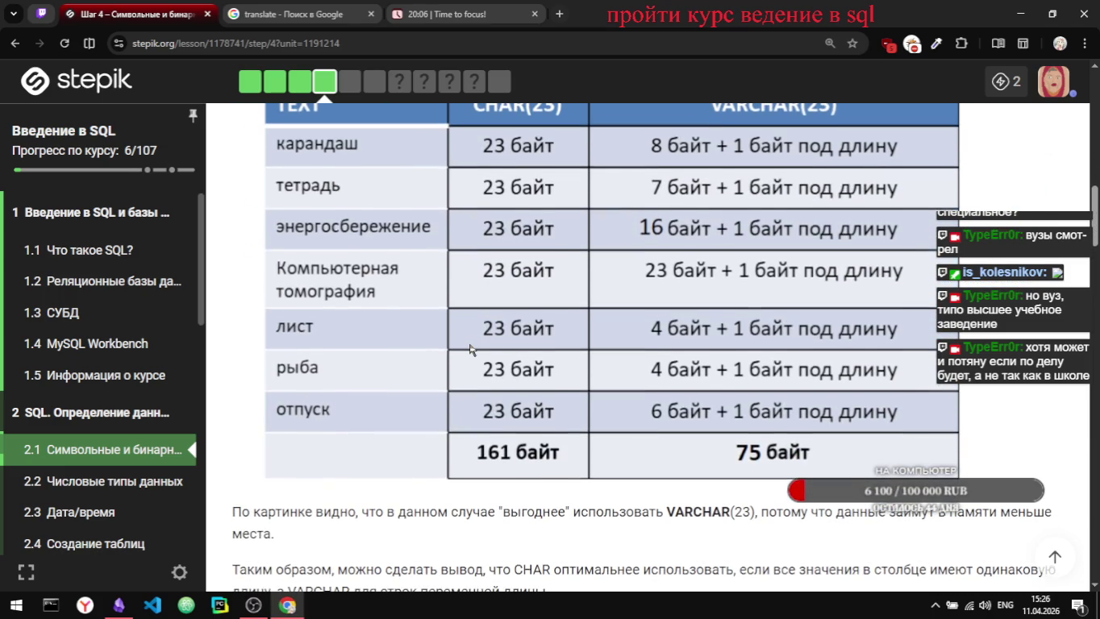
scroll(470, 349, "down", 2)
scroll(468, 342, "down", 1)
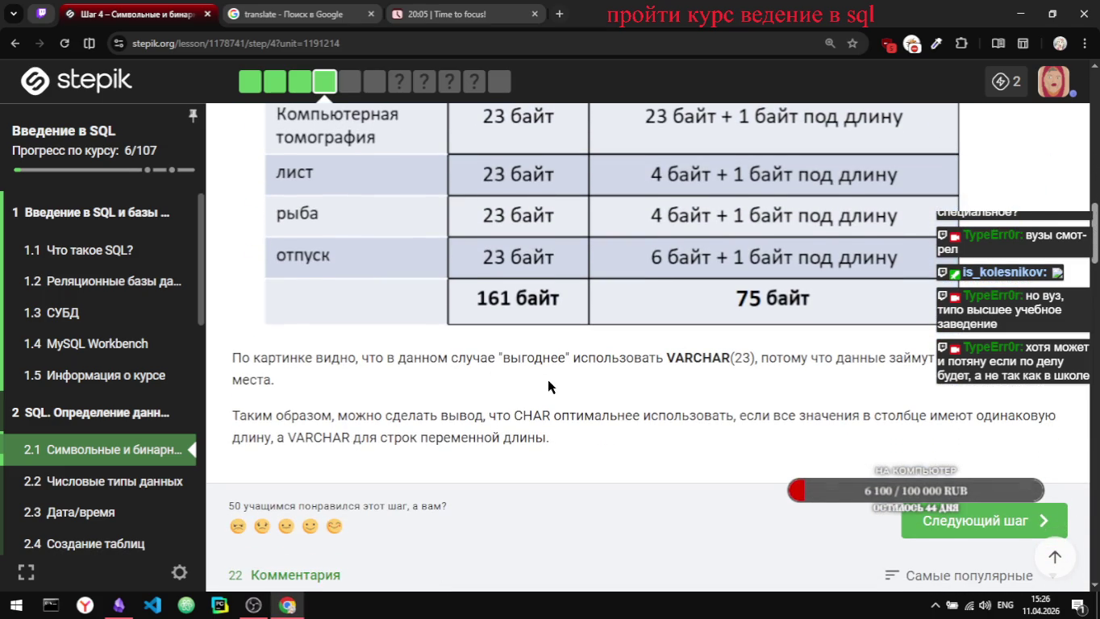
scroll(549, 385, "down", 1)
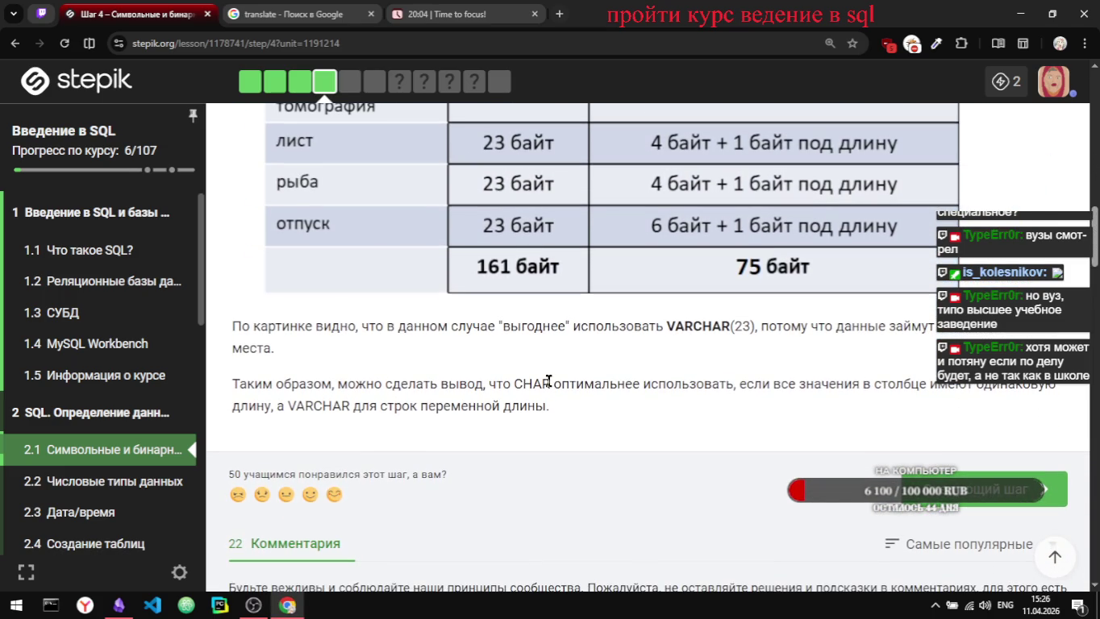
left_click(334, 496)
Step: Select the lesson's two concluding CHAR-versus-VARCHAR paragraphs
scroll(385, 412, "down", 1)
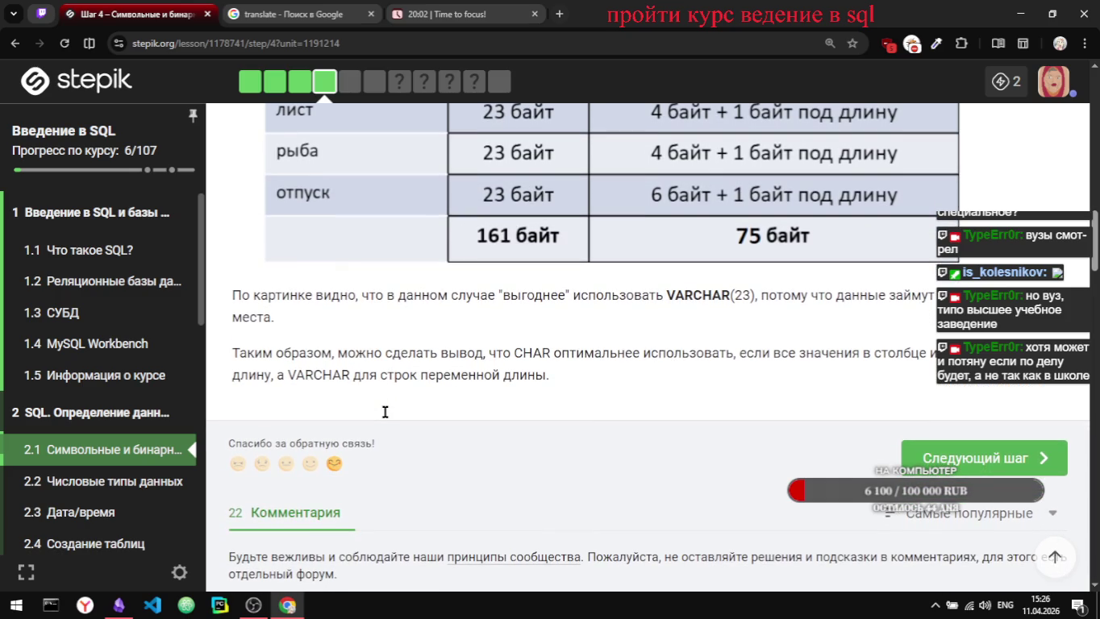
scroll(384, 412, "down", 1)
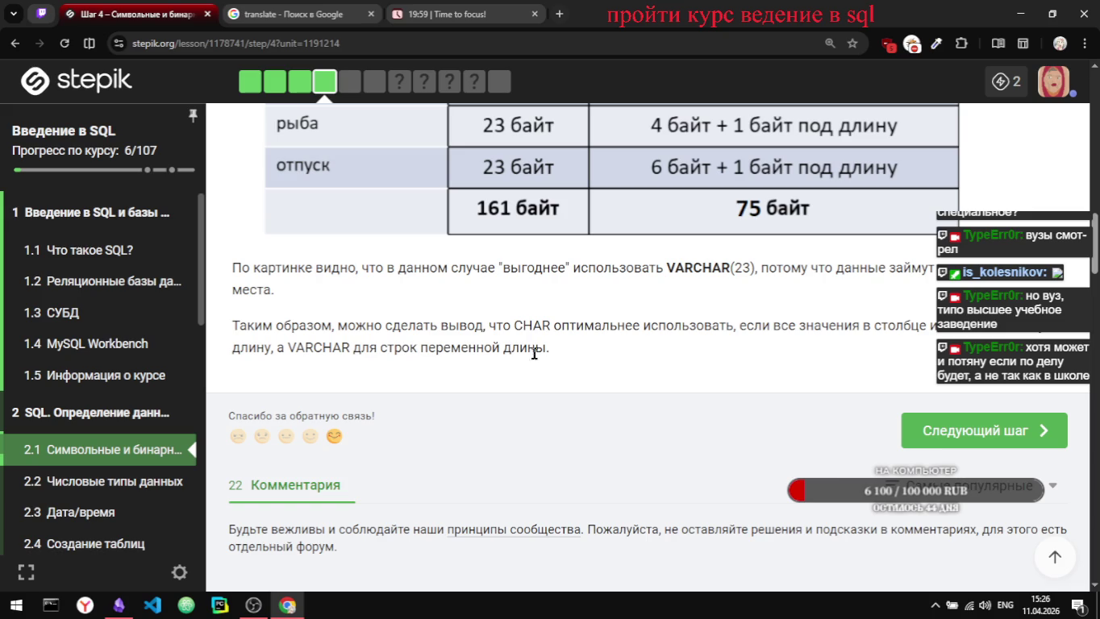
left_click_drag(231, 268, 536, 356)
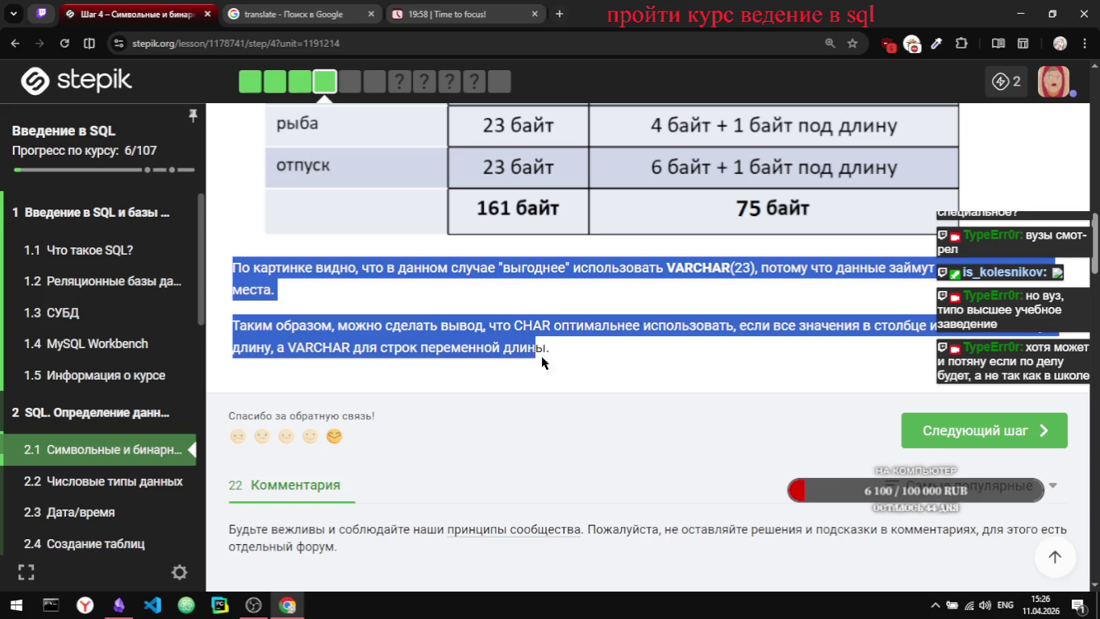
key("alt+Tab")
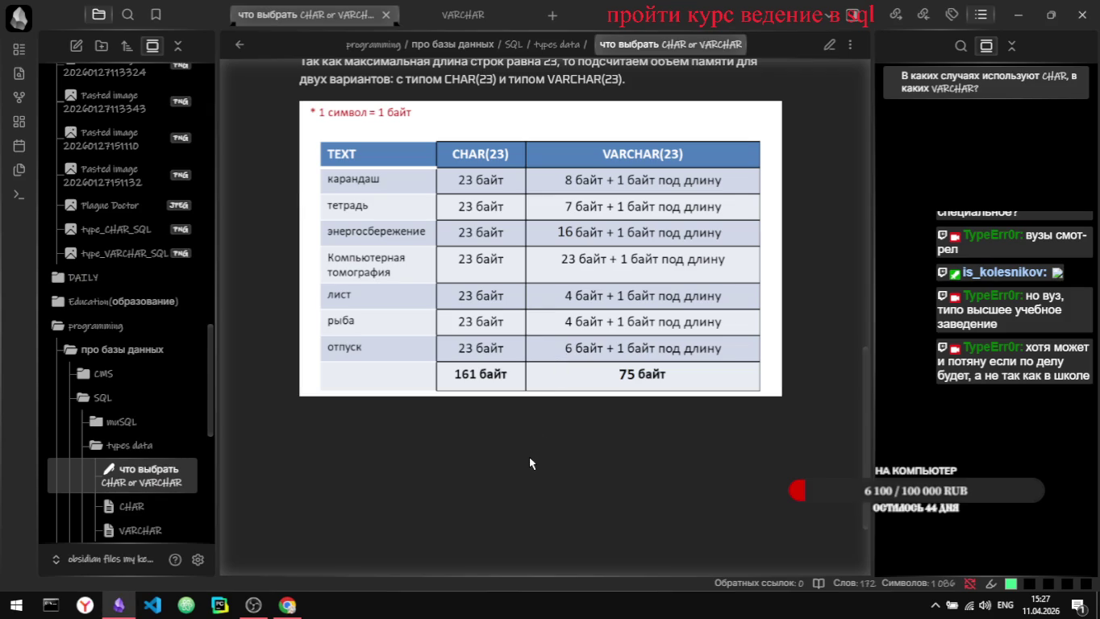
Step: Paste the two concluding paragraphs at the end of the note, below the table image
key("ctrl+e")
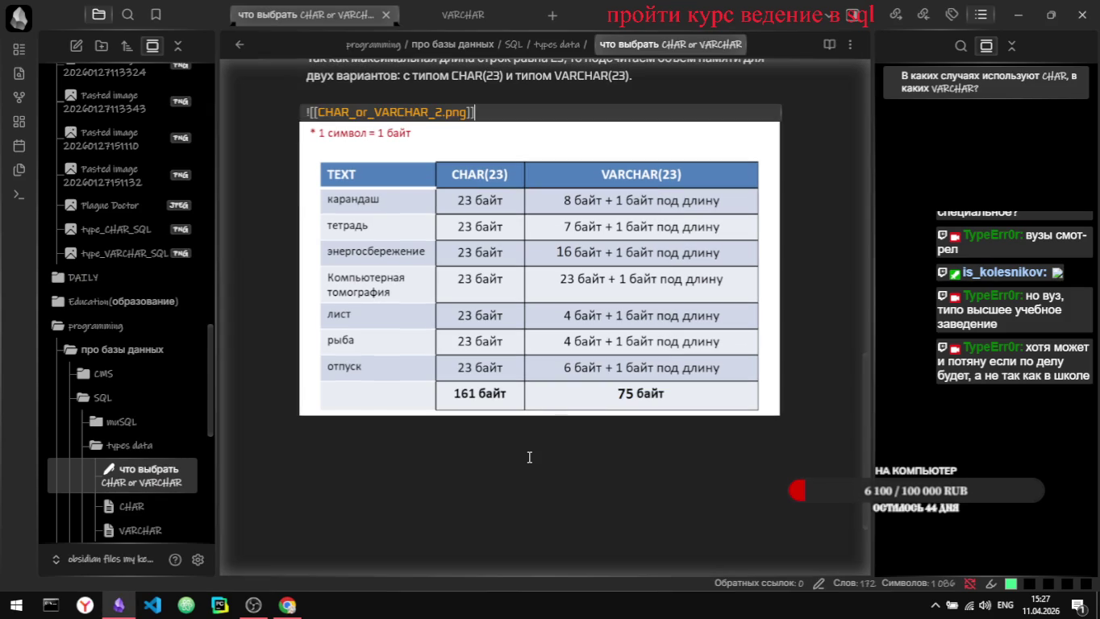
key("Return")
type("По картинке видно, что в данном случае \"выгоднее\" использовать VARCHAR(23), потому что данные займут в памяти меньше места.  Таким образом, можно сделать вывод, что CHAR оптимальнее использовать, если все значения в столбце имеют одинаковую длину, а VARCHAR для строк переменной длины.")
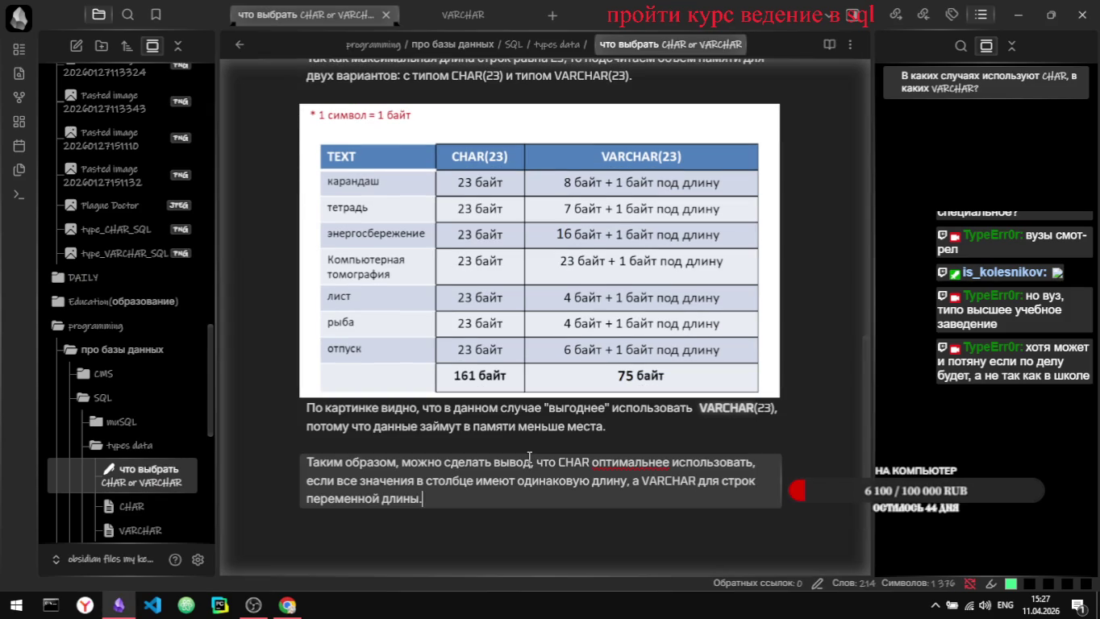
Step: Insert a 'result' heading above the 'Таким образом' paragraph, after trying 'итог' first
left_click(529, 457)
key("Return")
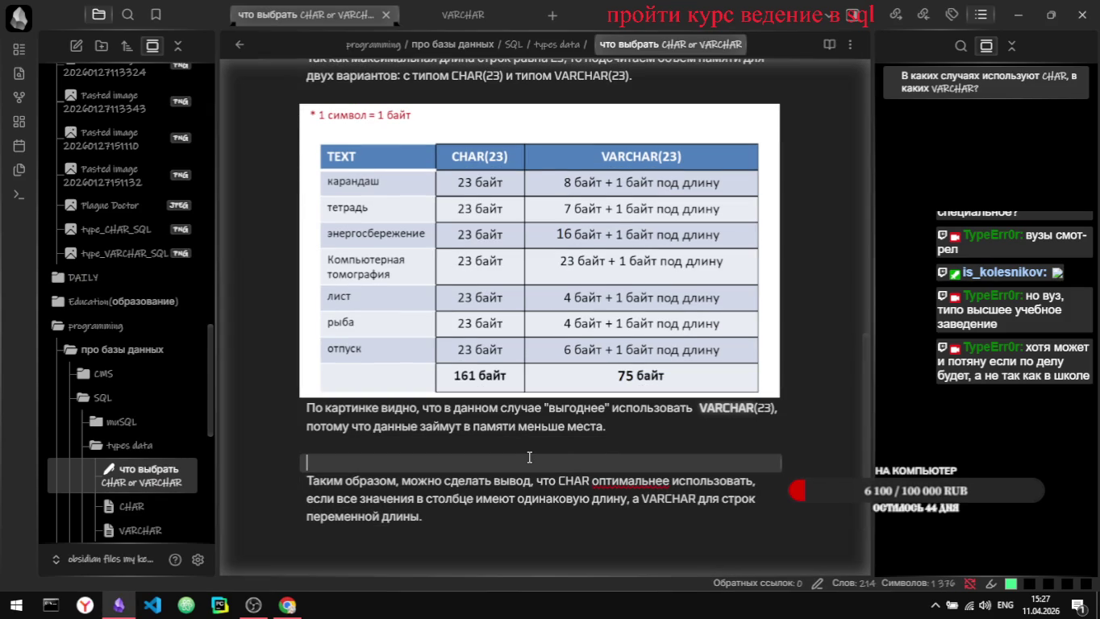
type("#bnj")
key("BackSpace")
key("BackSpace")
key("BackSpace")
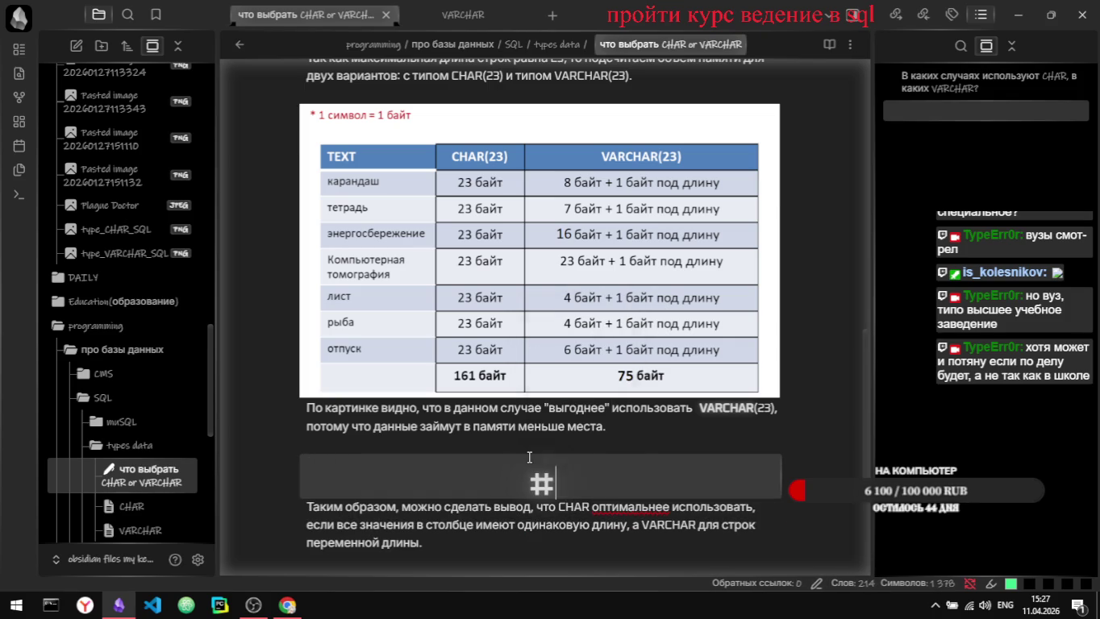
key("alt+shift")
type("итог")
key("BackSpace")
key("BackSpace")
key("BackSpace")
key("BackSpace")
key("alt+shift")
type("resu")
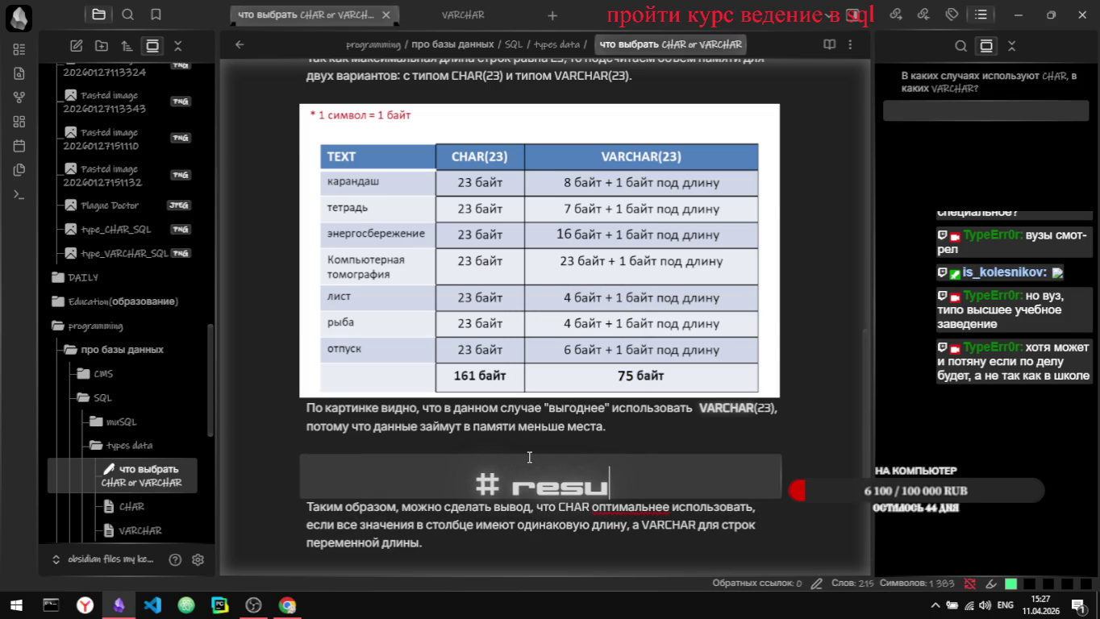
type("lt")
key("alt+Tab")
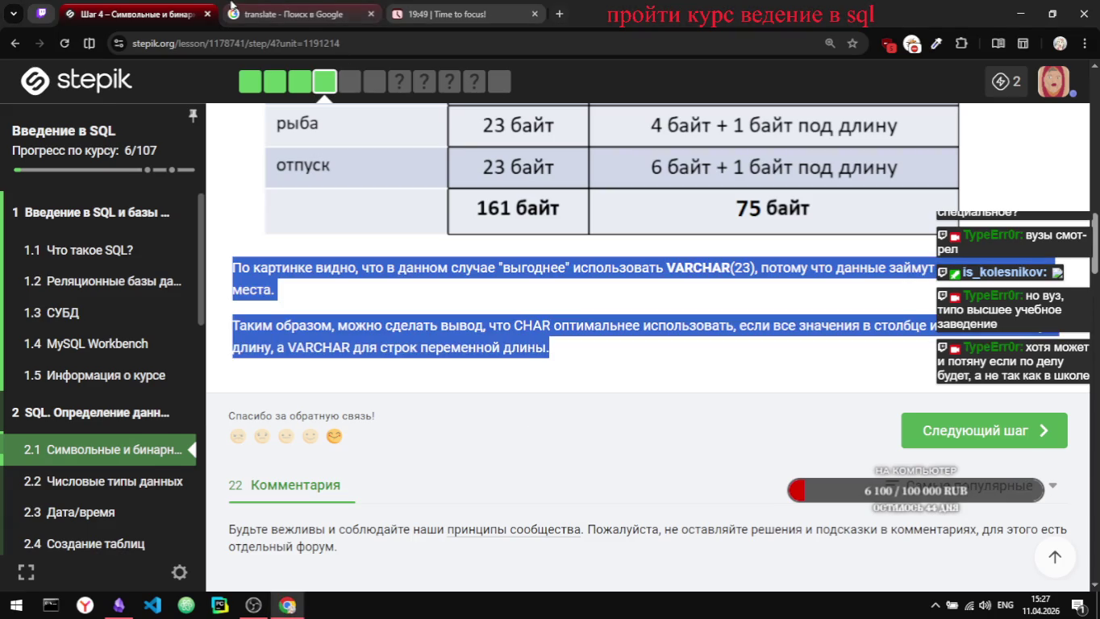
Step: Check in Google Translate, Russian to English, that 'итог' means 'result', then clear the input
key("ctrl+Tab")
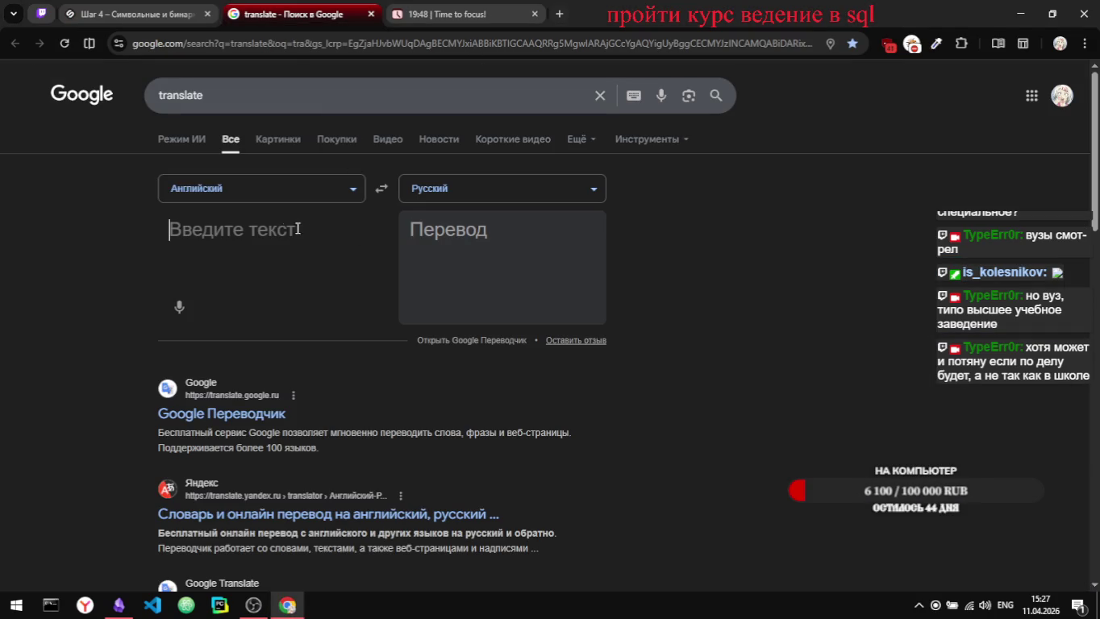
left_click(382, 189)
type("bnju")
key("BackSpace")
key("BackSpace")
key("BackSpace")
key("alt+shift")
type("итог")
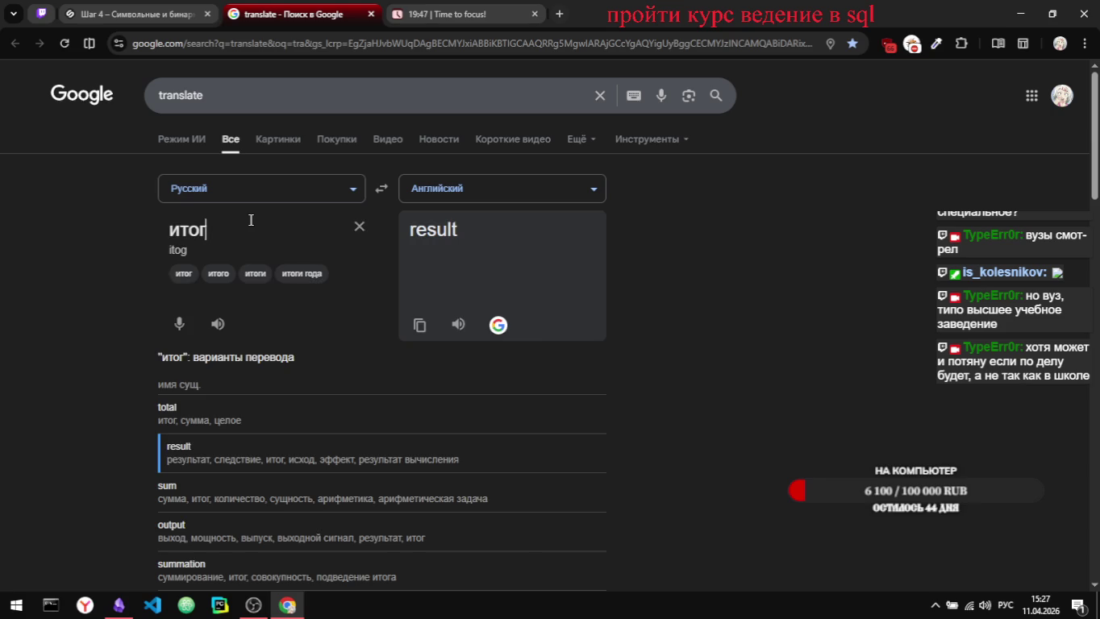
key("BackSpace")
key("BackSpace")
key("BackSpace")
key("alt+Tab")
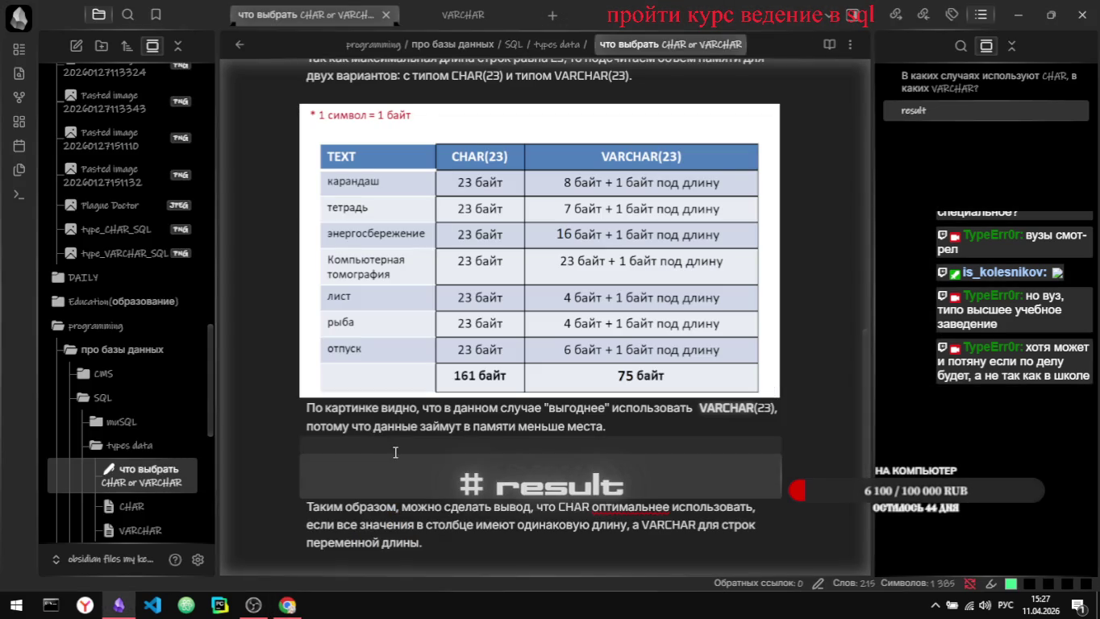
Step: Browse the note via its outline, jumping between the top heading and the result section
scroll(722, 384, "down", 3)
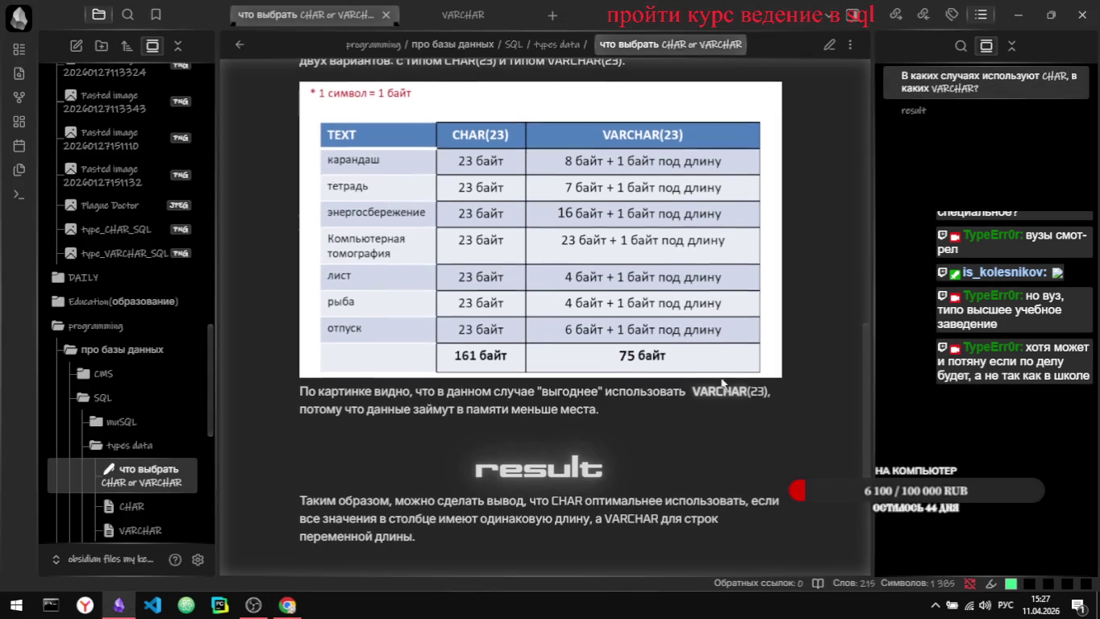
scroll(722, 385, "down", 2)
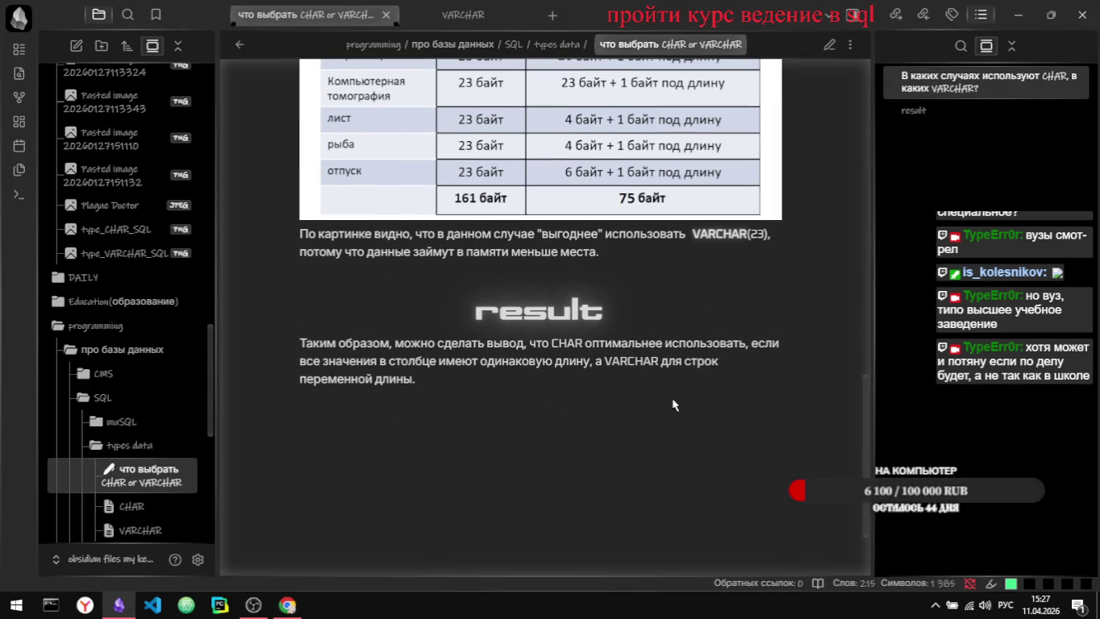
scroll(640, 392, "down", 2)
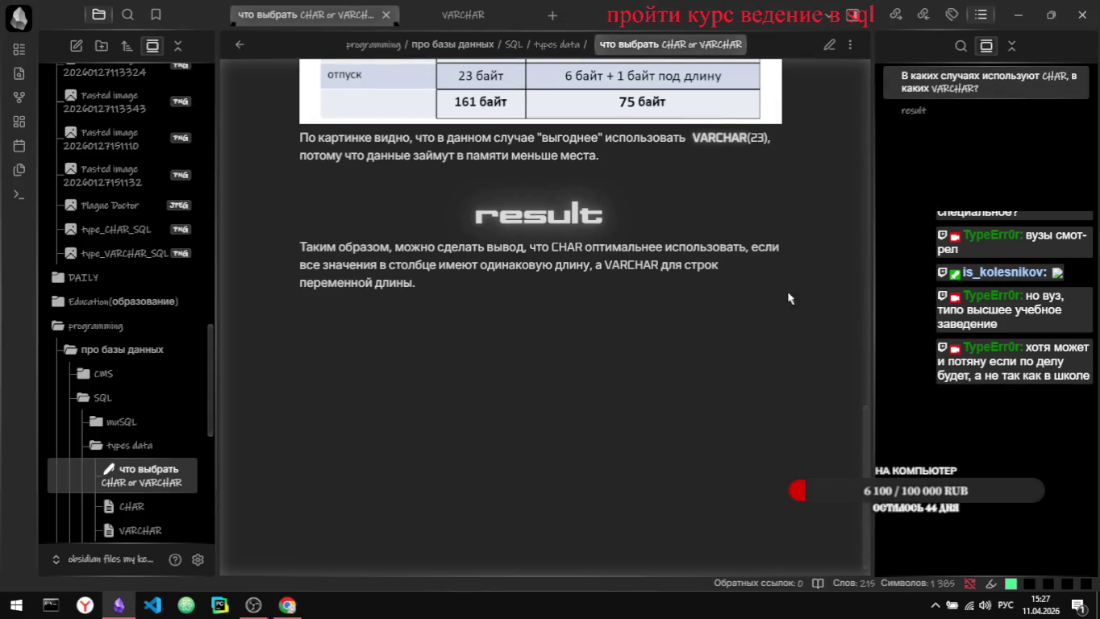
left_click(926, 91)
left_click(914, 110)
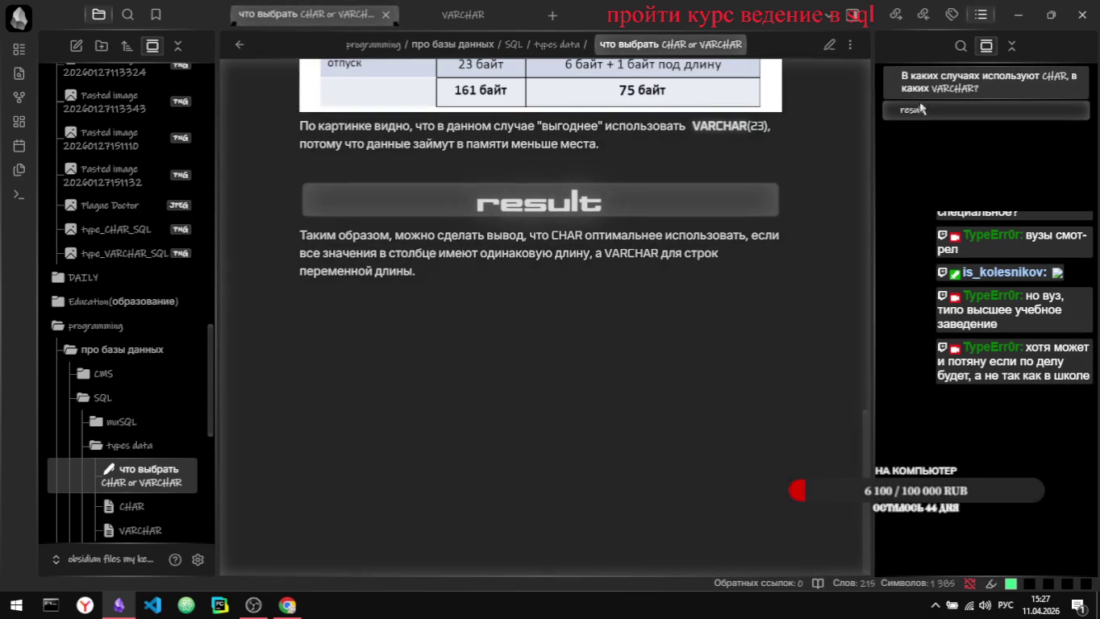
left_click(928, 81)
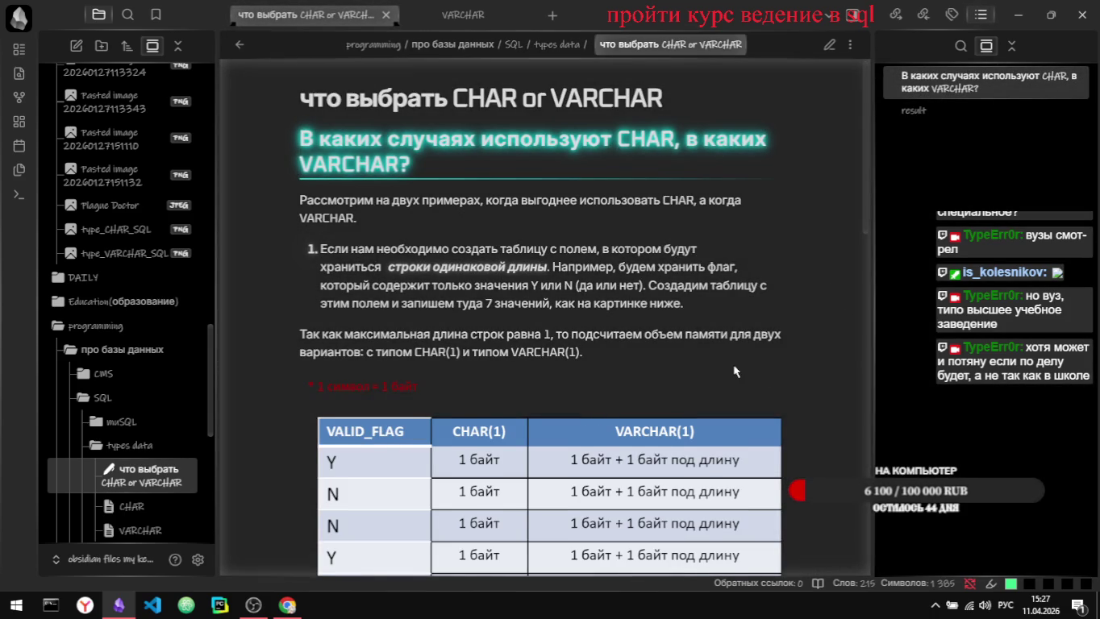
scroll(736, 371, "down", 2)
scroll(734, 369, "down", 10)
scroll(734, 371, "down", 5)
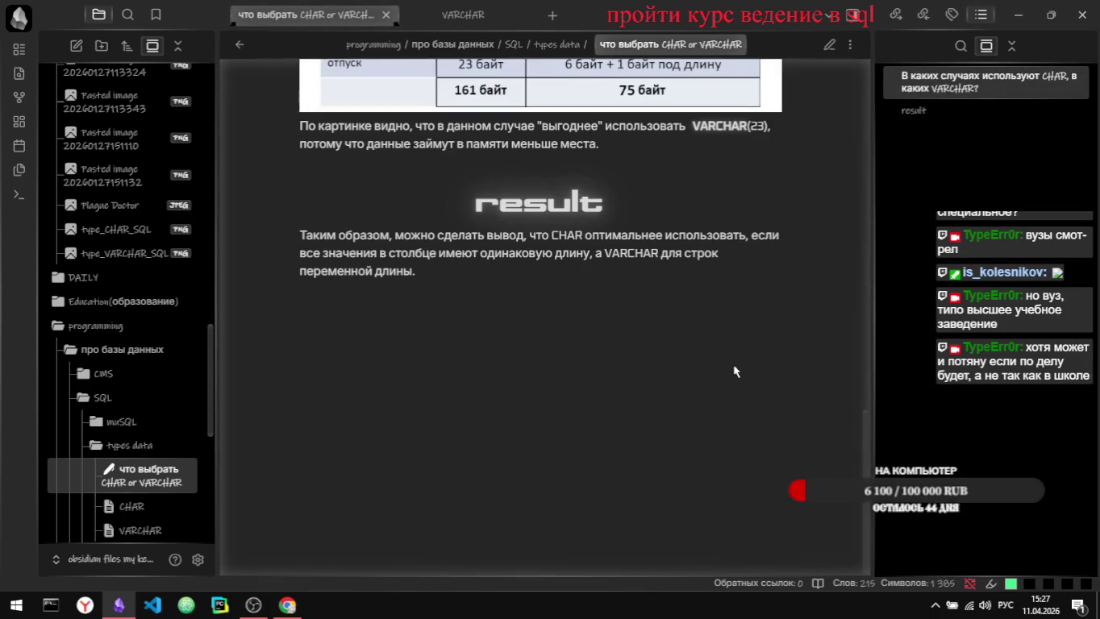
scroll(734, 371, "up", 15)
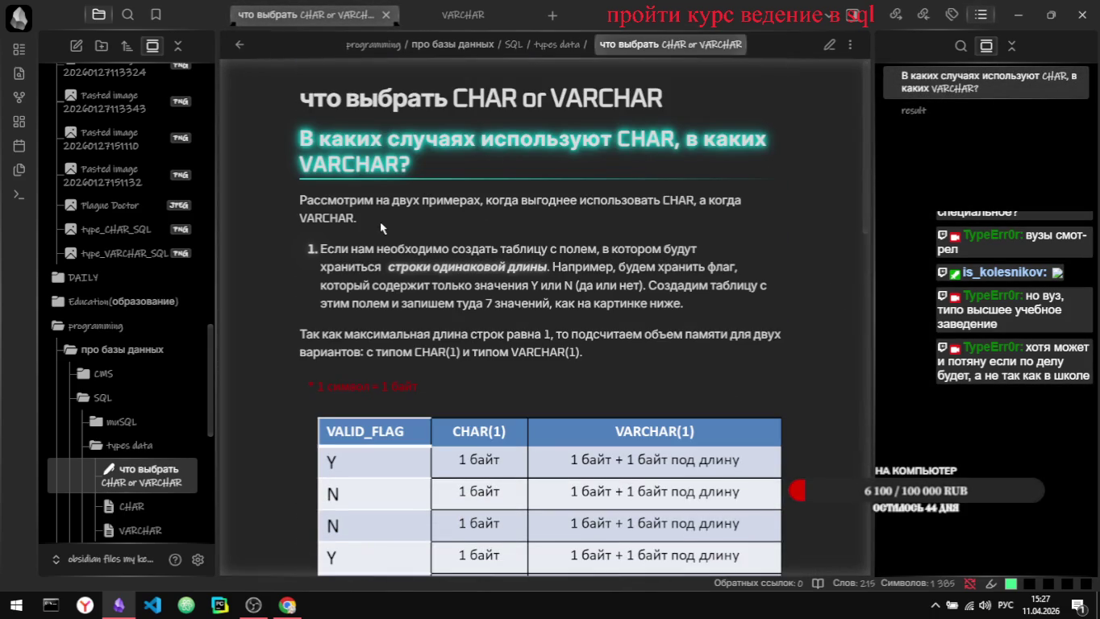
Step: Add a '[#result' tag after 'VARCHAR.' in the intro paragraph
key("ctrl+e")
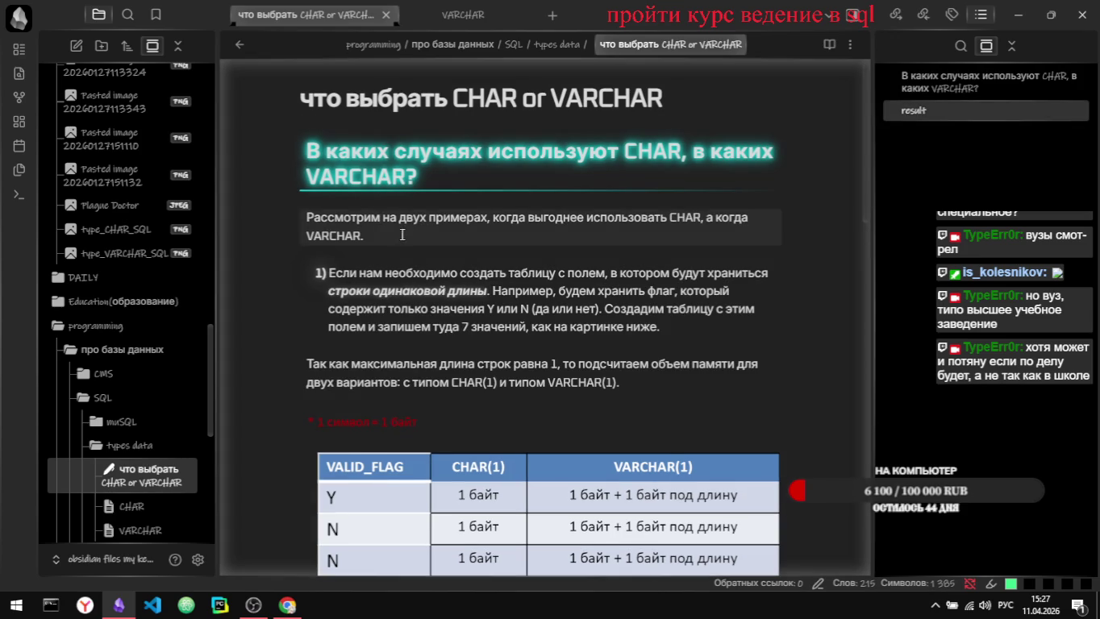
left_click(397, 239)
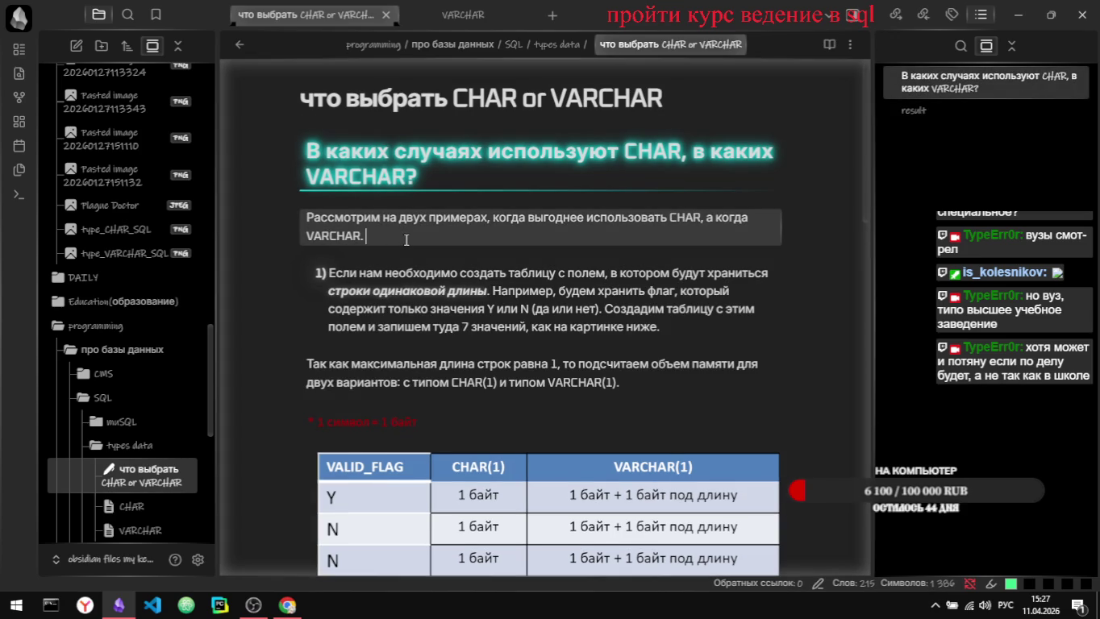
key("alt+shift")
type("[#")
type("result")
Step: Search the vault for the #result tag, then remove the result text after VARCHAR
key("ctrl+e")
left_click(402, 235)
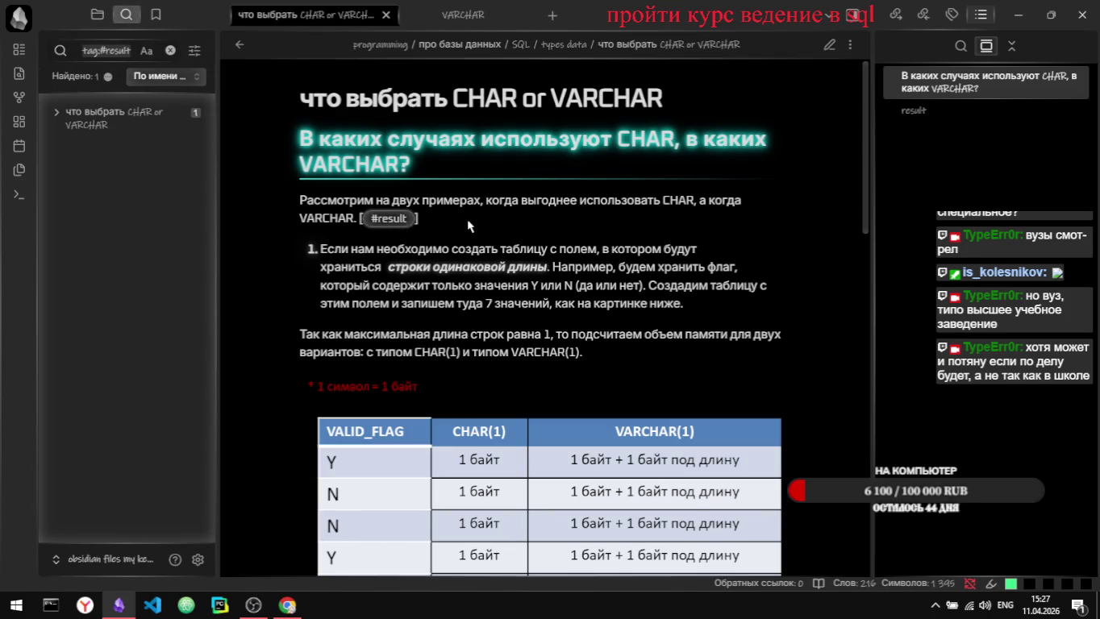
key("ctrl+e")
key("Left")
key("Left")
key("Left")
key("Left")
key("Left")
key("Left")
key("BackSpace")
key("BackSpace")
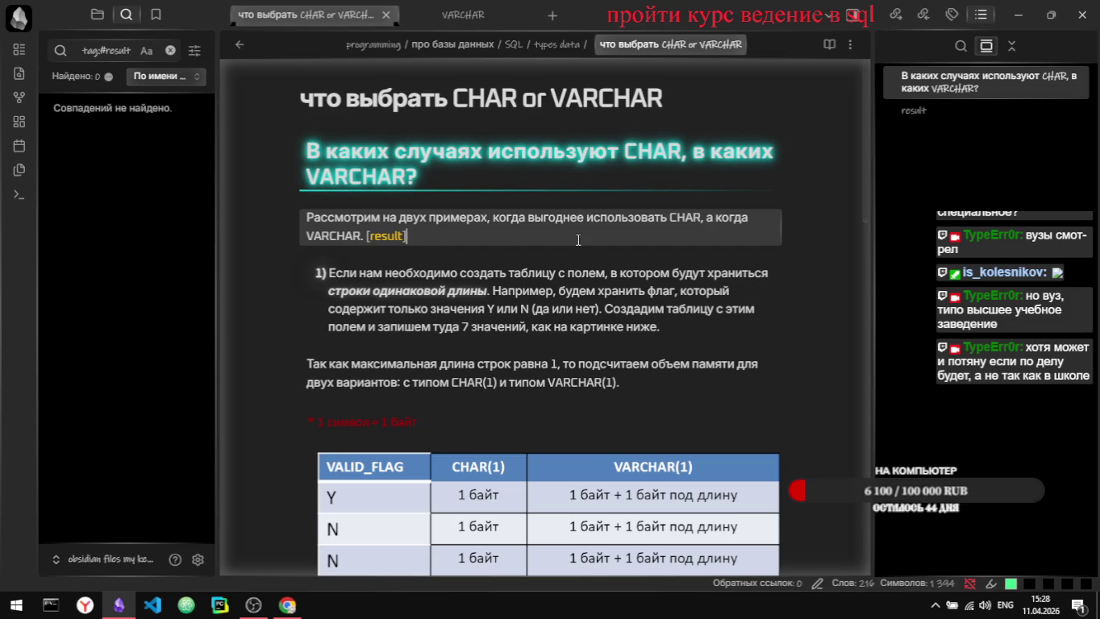
key("ctrl+e")
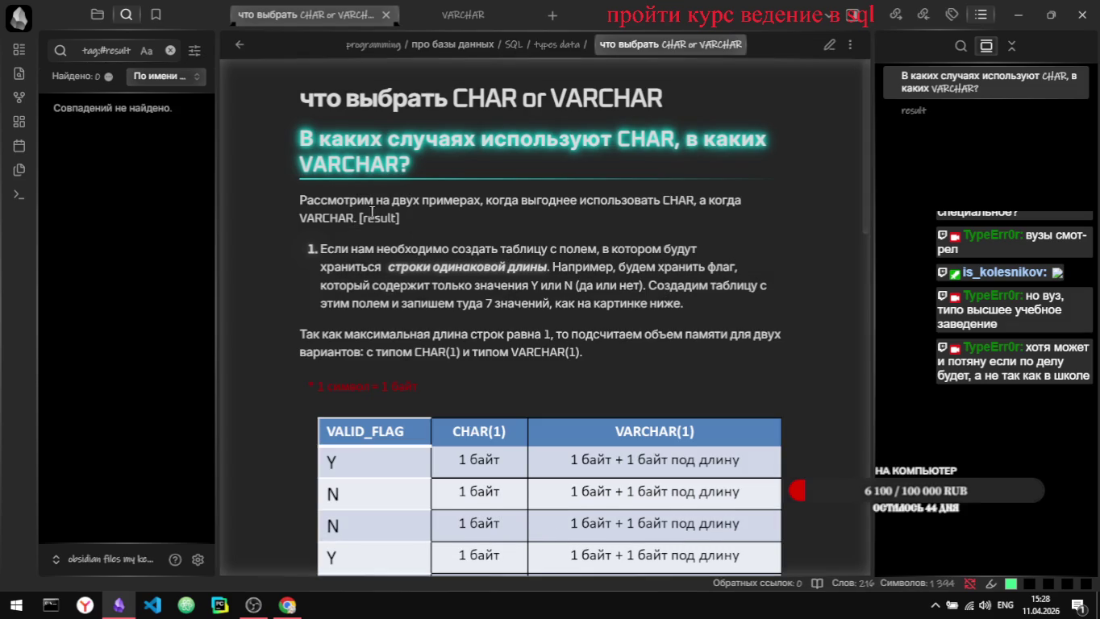
key("ctrl+e")
key("End")
key("BackSpace")
key("BackSpace")
key("BackSpace")
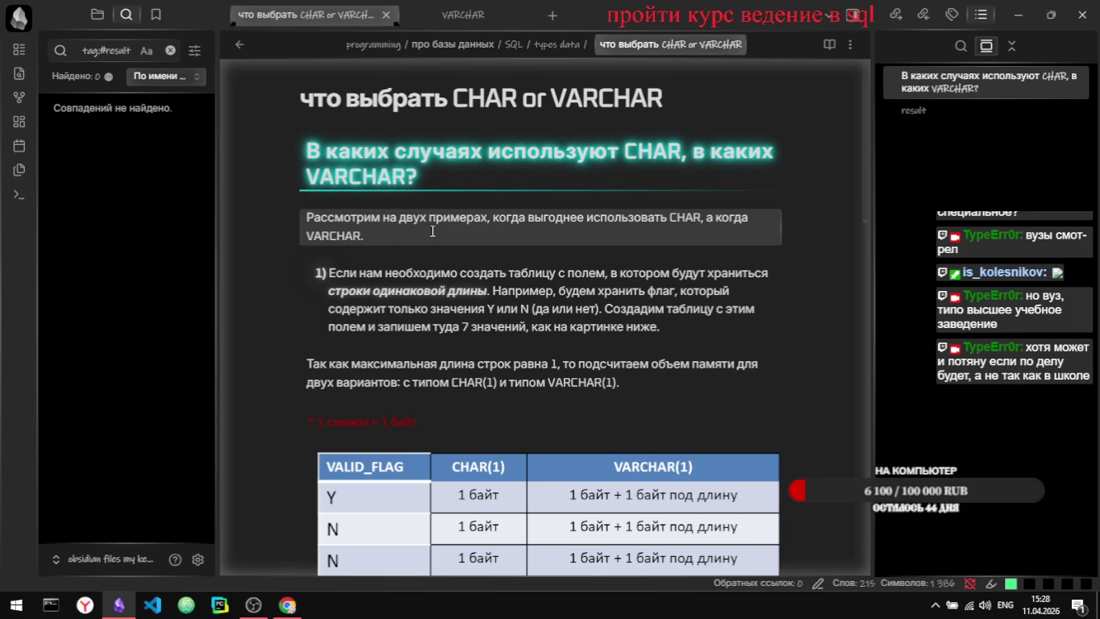
Step: End the intro paragraph with 'в самом низу краткий вывод' and switch to the browser
key("End")
type("xnj")
key("BackSpace")
key("BackSpace")
key("BackSpace")
key("alt+shift")
type("чтоб не терять вре")
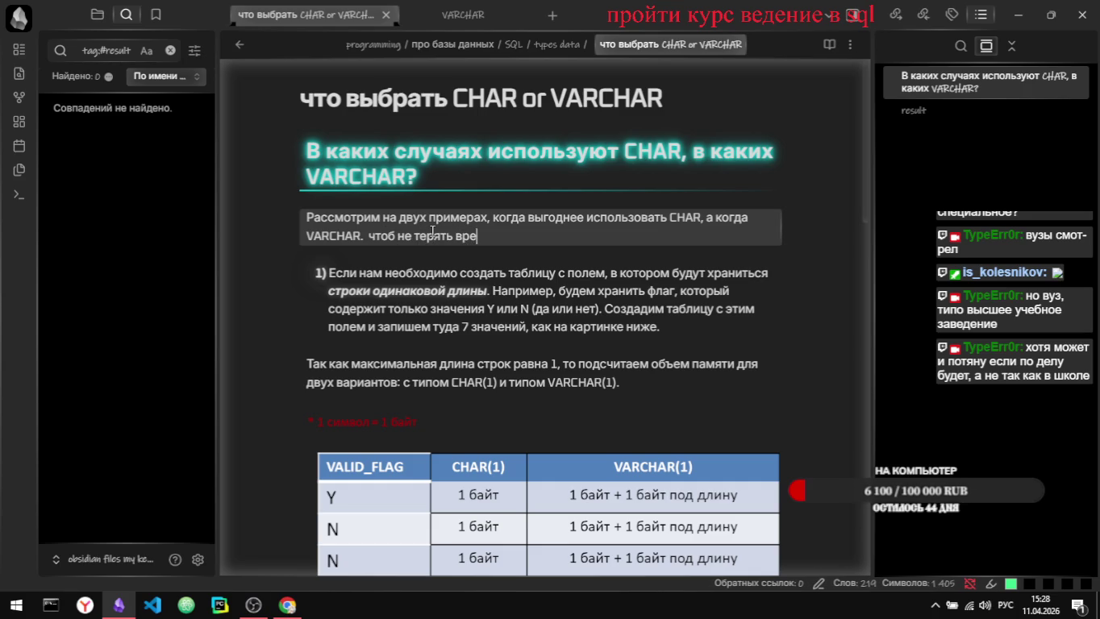
type("мя")
key("ctrl+BackSpace")
key("ctrl+BackSpace")
key("ctrl+BackSpace")
key("ctrl+BackSpace")
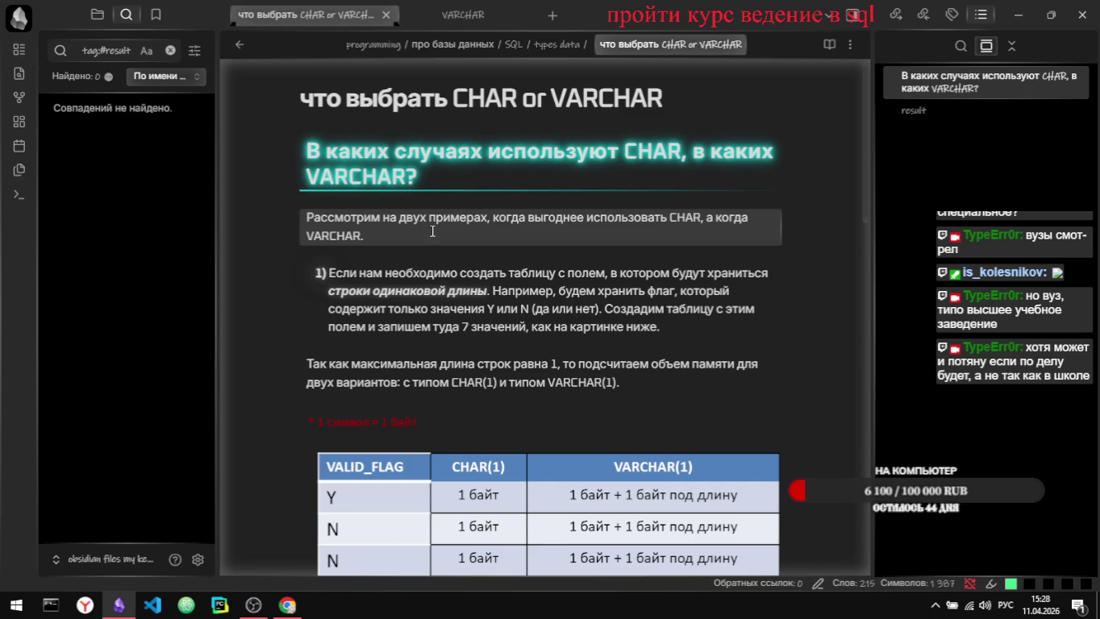
type("снизу краткий результа")
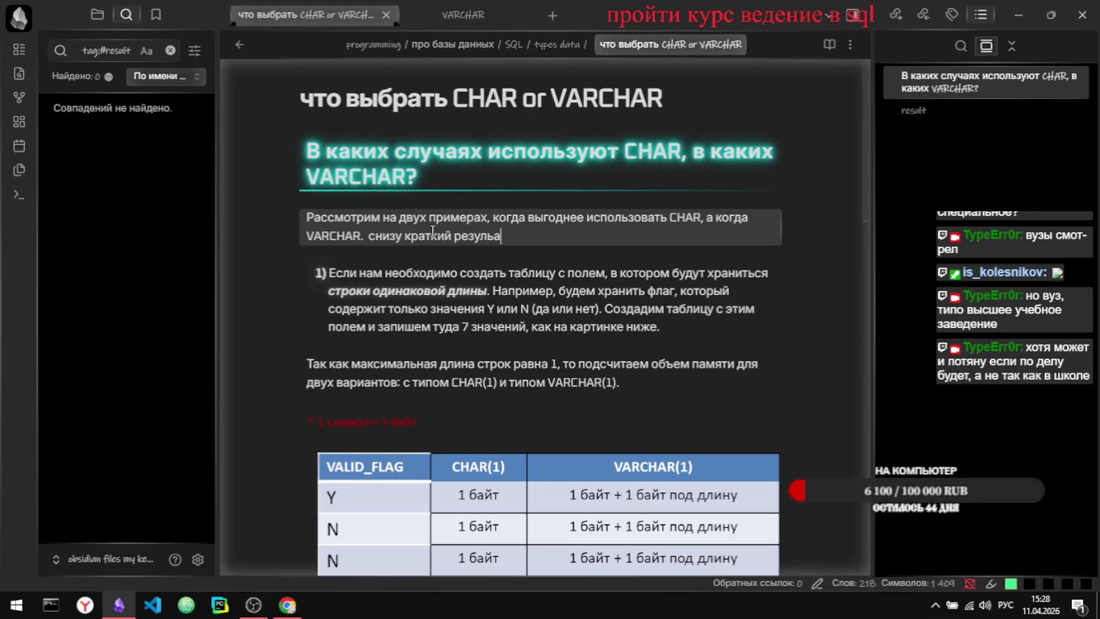
type("тт")
key("ctrl+BackSpace")
type("вывод")
key("ctrl+Left")
key("ctrl+Left")
key("ctrl+BackSpace")
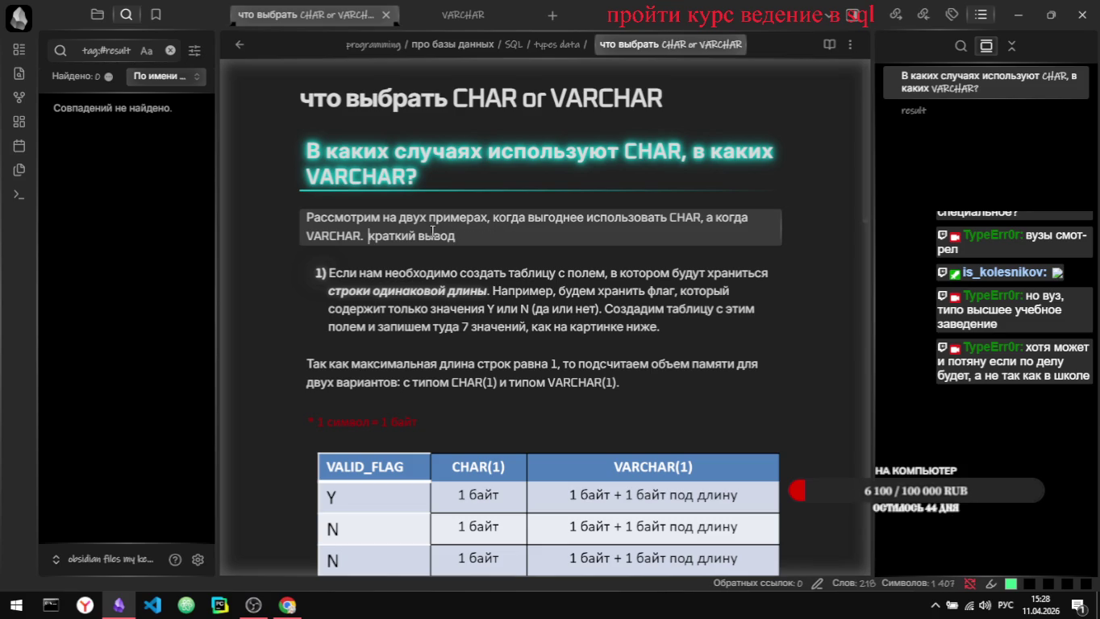
type("в самом низу")
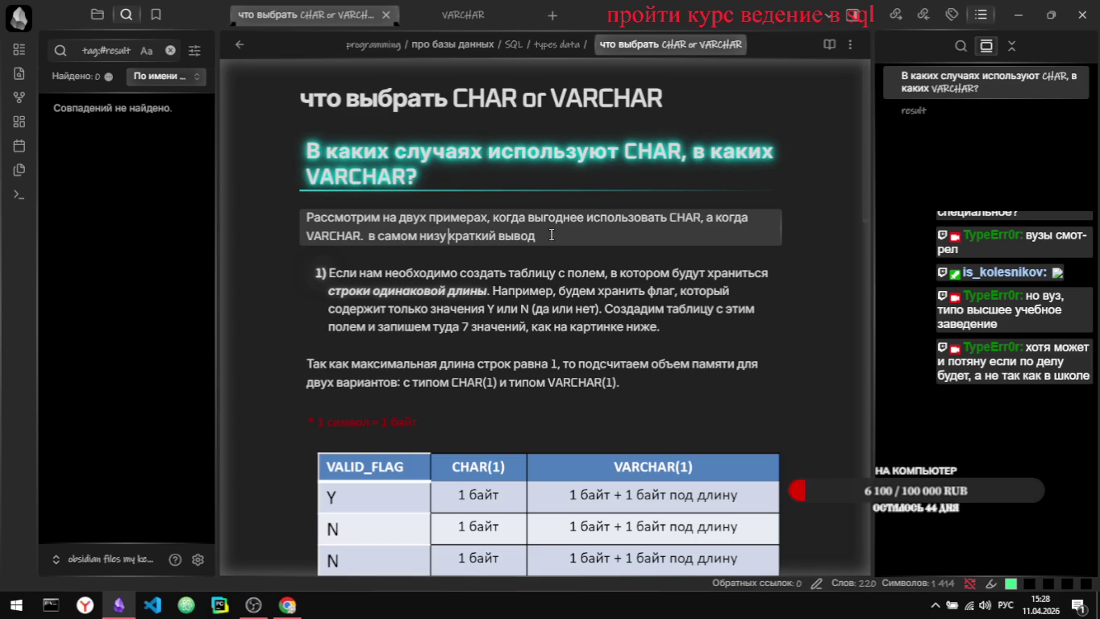
key("alt+Tab")
left_click(42, 13)
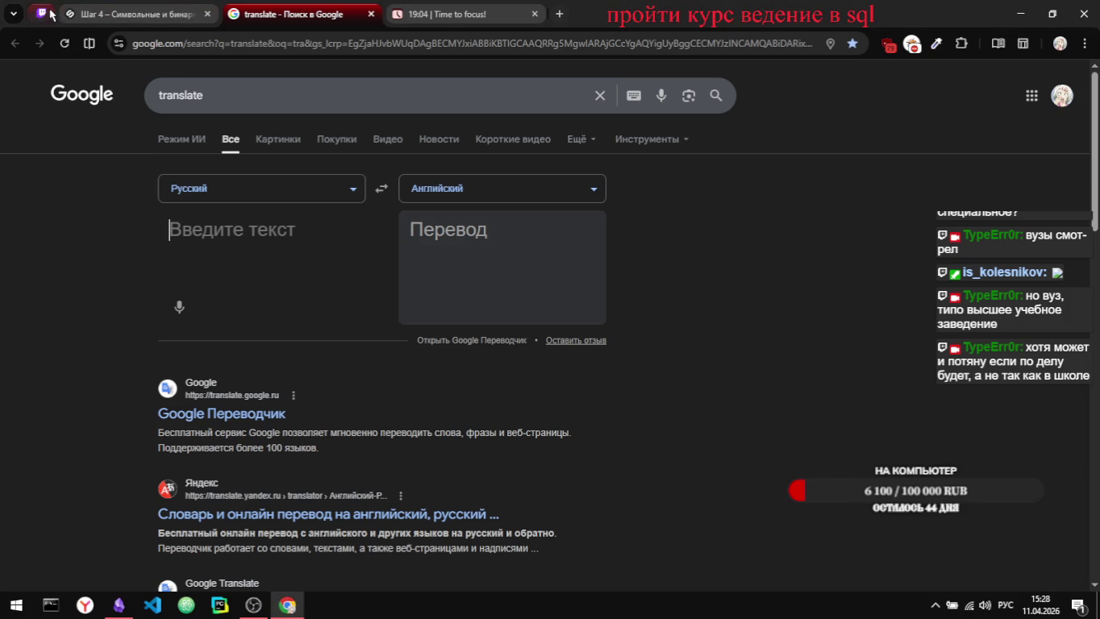
Step: Resume the Twitch stream, glance at the Pomodoro timer, and return to the Stepik lesson
left_click(181, 472)
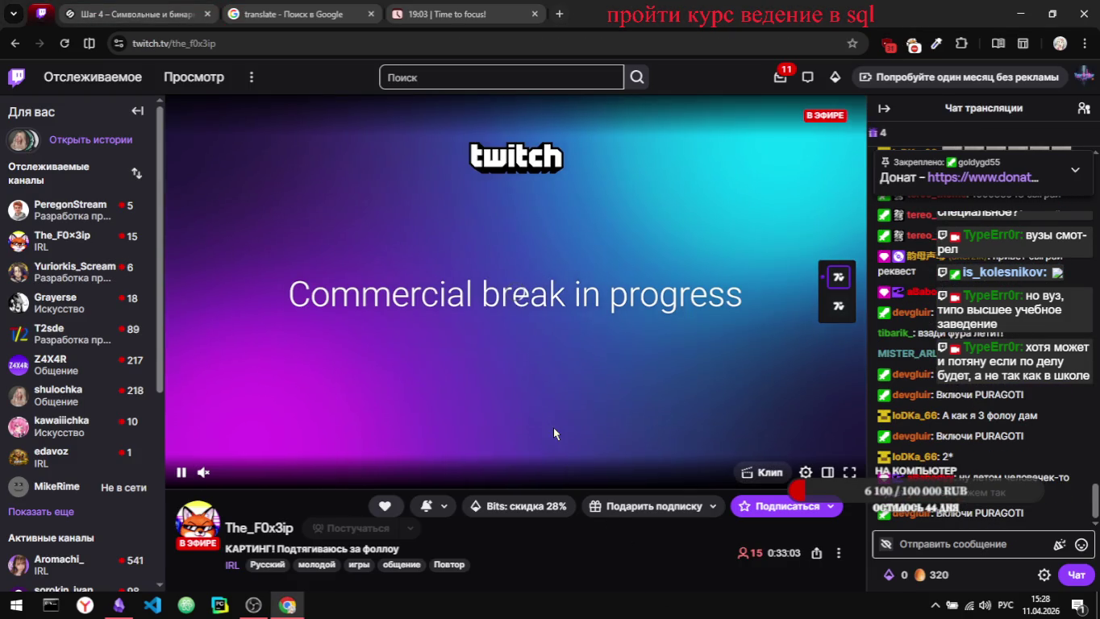
scroll(481, 281, "down", 1)
scroll(482, 281, "up", 1)
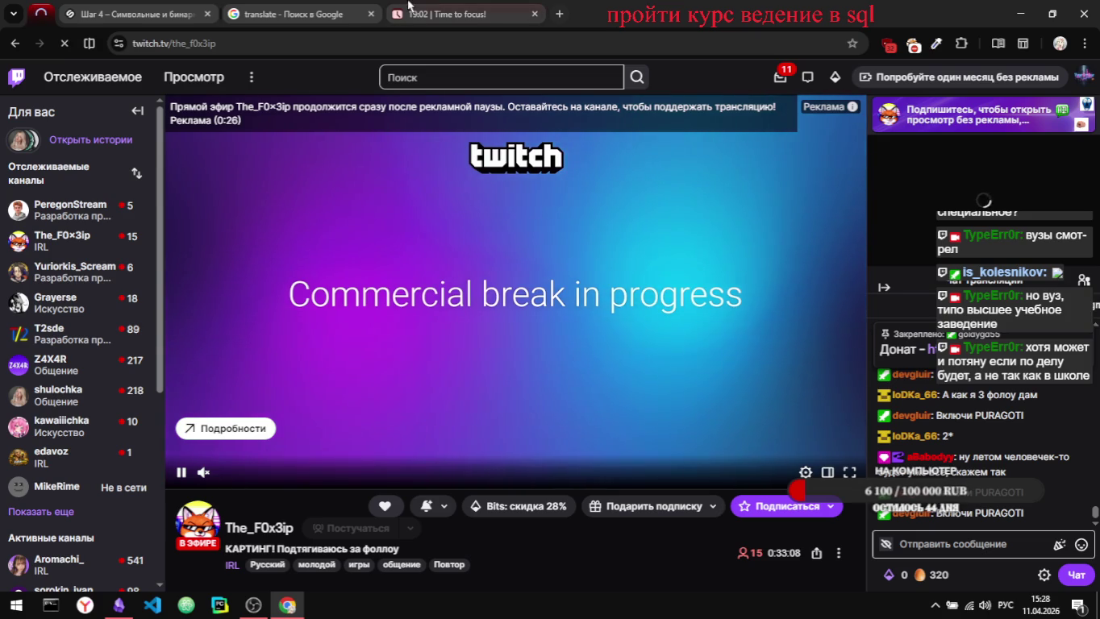
left_click(459, 14)
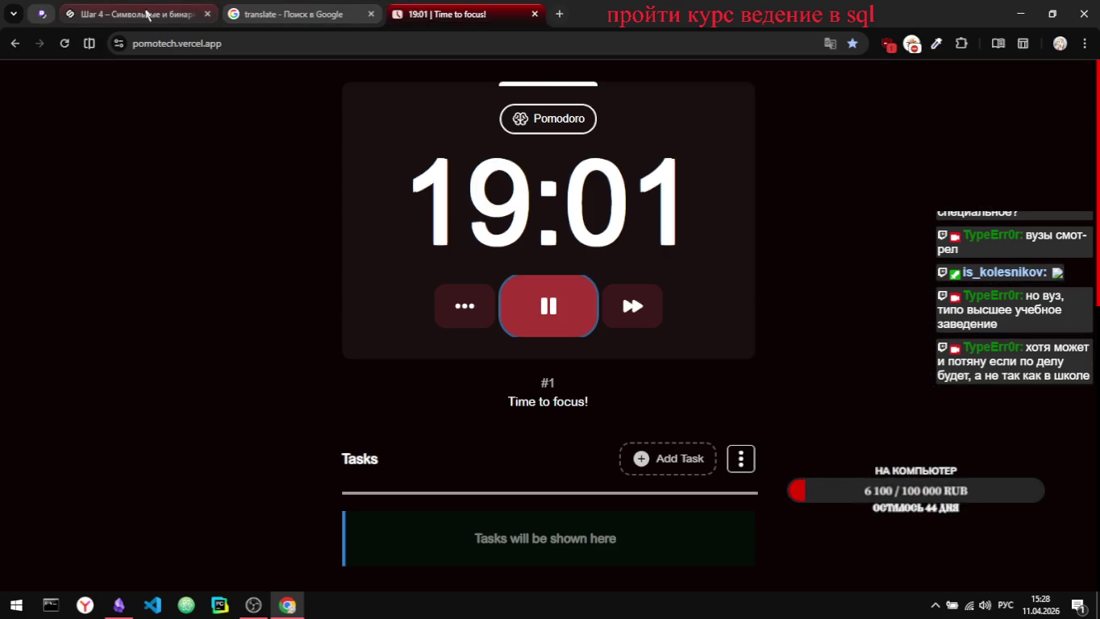
left_click(148, 13)
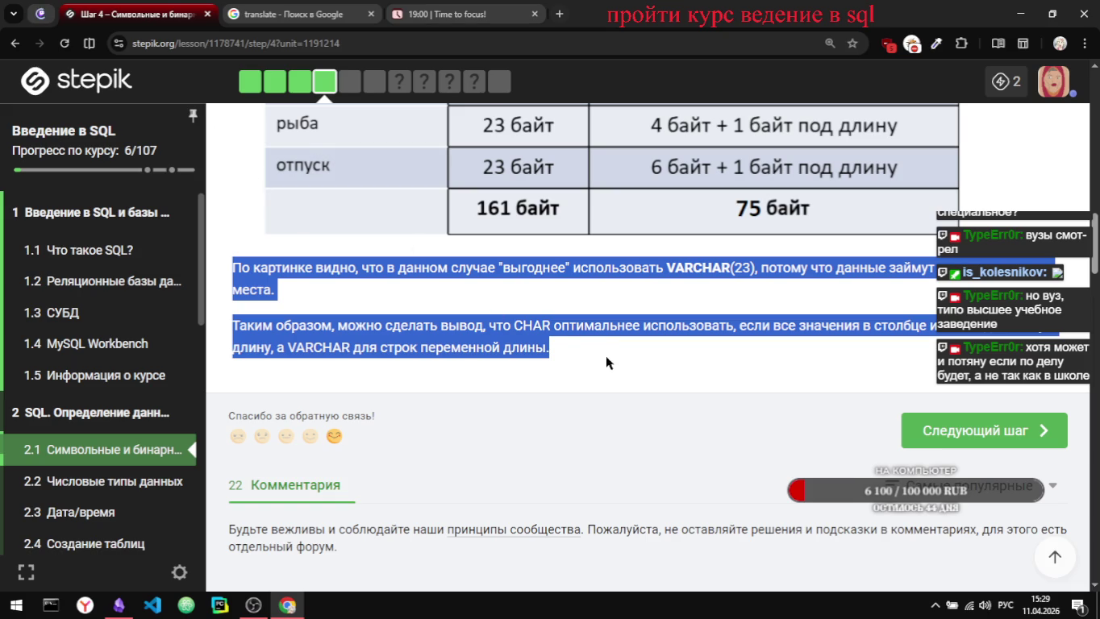
Step: Read through the step 4 comments, move on to lesson step 5, and return to Obsidian
left_click(596, 345)
scroll(670, 307, "down", 2)
scroll(669, 307, "down", 1)
scroll(670, 306, "down", 2)
scroll(669, 307, "down", 1)
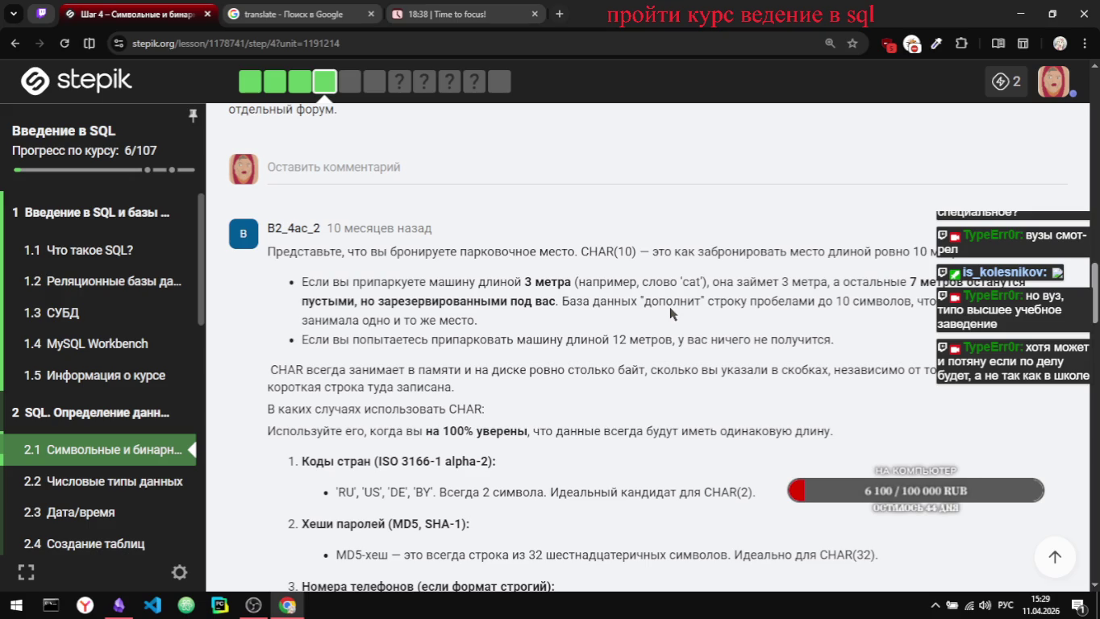
scroll(669, 307, "down", 3)
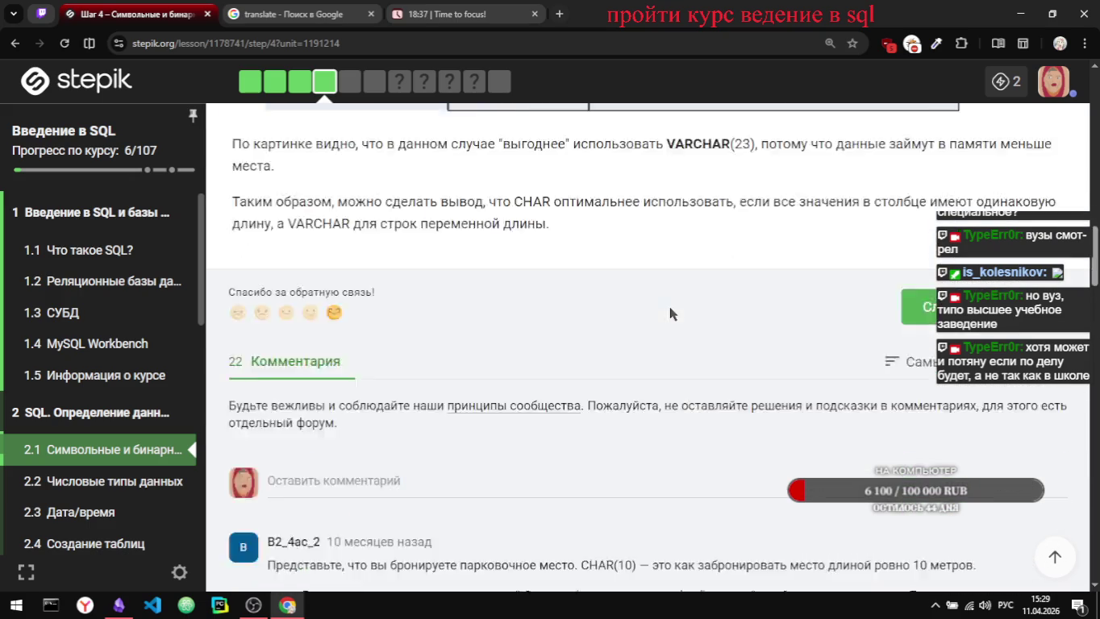
scroll(670, 306, "down", 5)
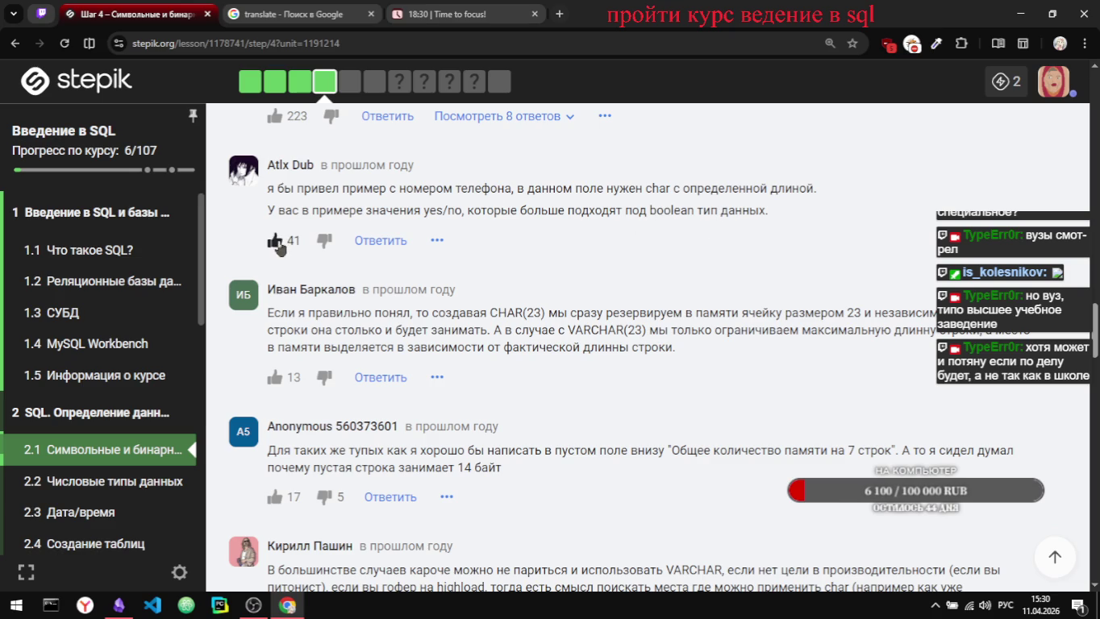
scroll(616, 212, "up", 10)
scroll(616, 212, "up", 8)
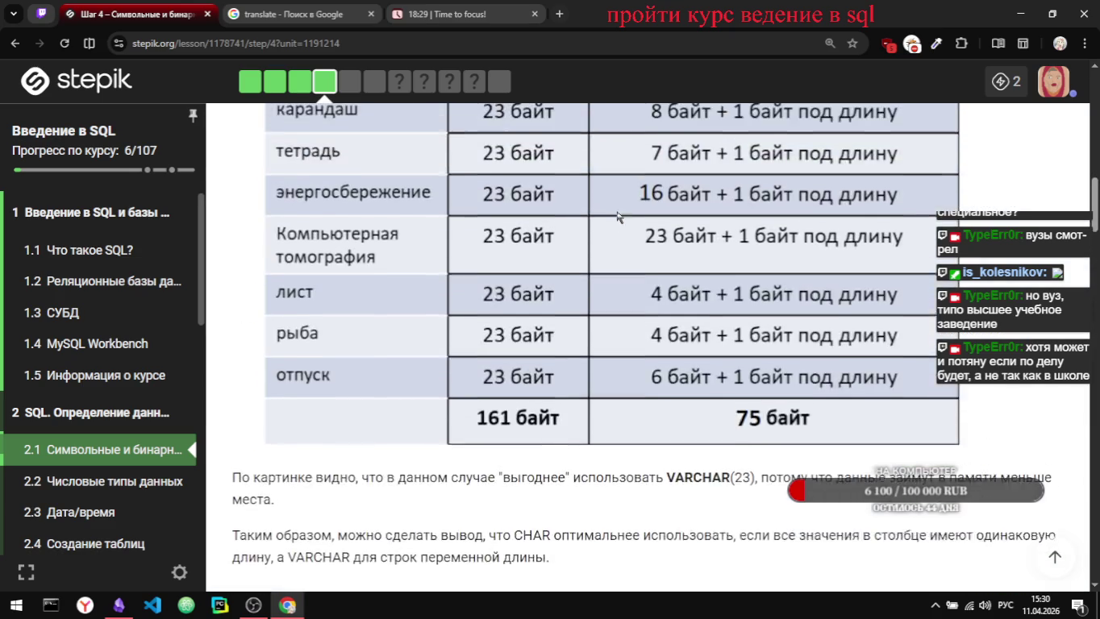
scroll(819, 436, "down", 5)
left_click(996, 261)
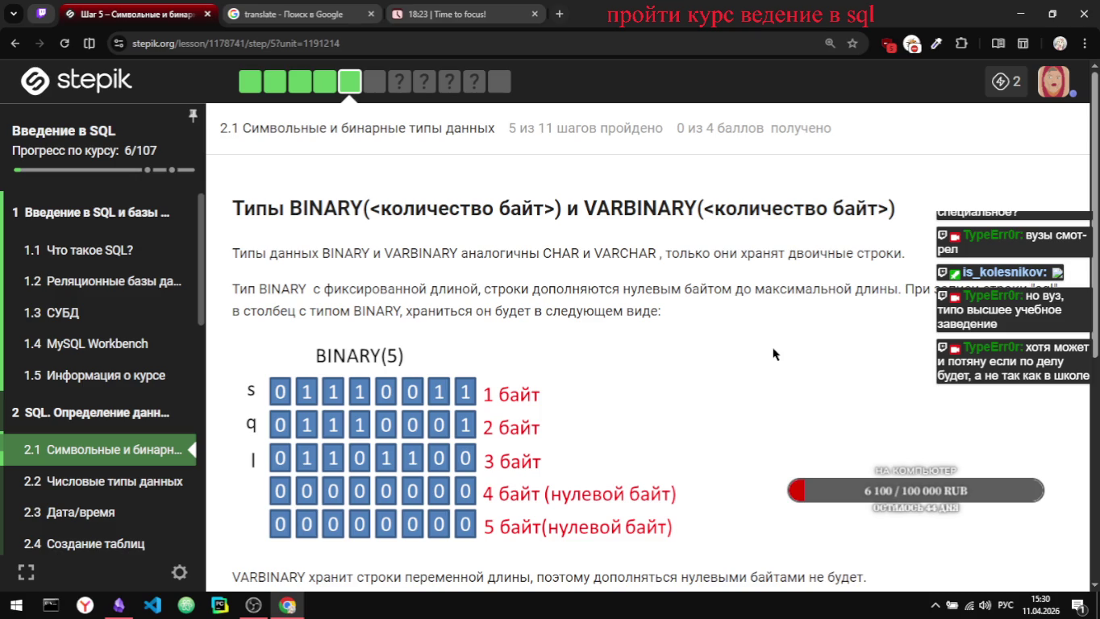
key("alt+Tab")
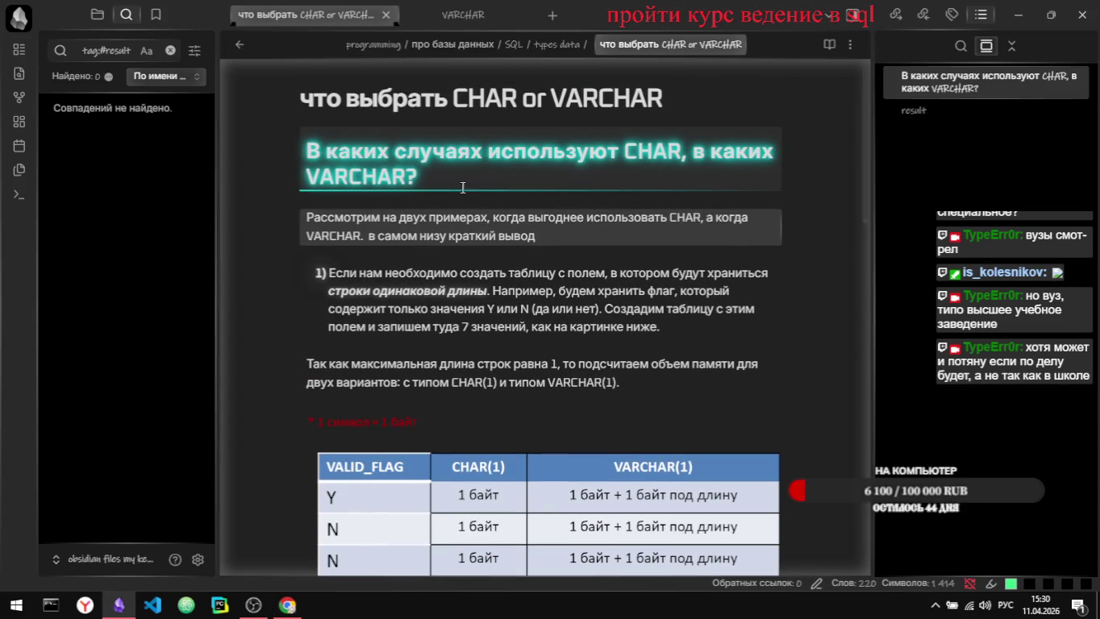
Step: Turn CHAR in the 'В каких случаях используют' heading into a [[CHAR]] link
scroll(484, 169, "down", 1)
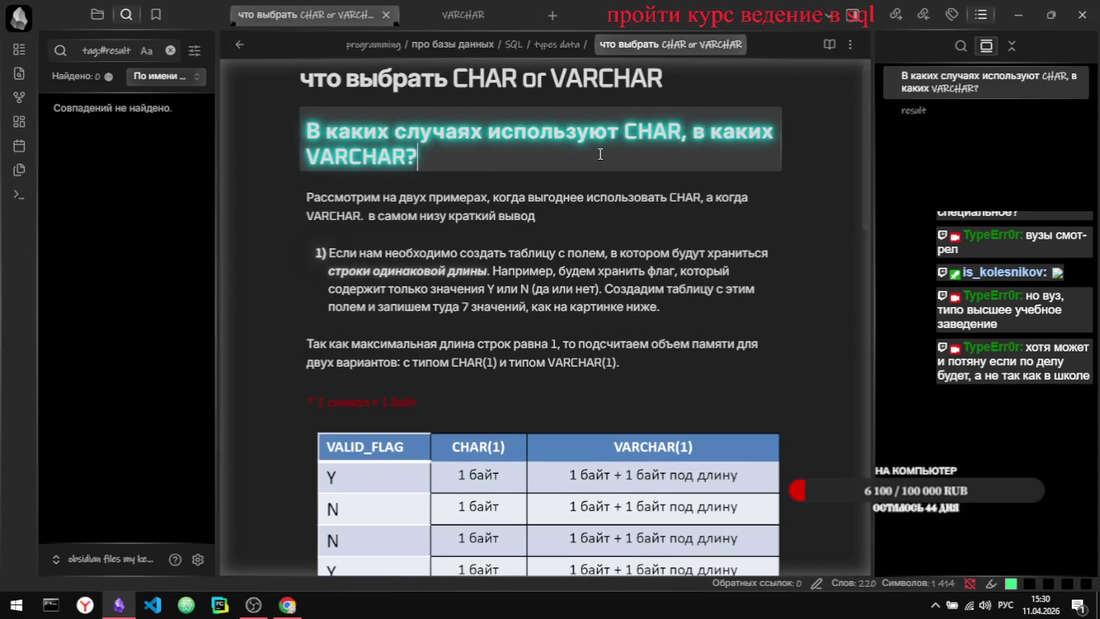
left_click(642, 116)
type("XX")
key("BackSpace")
key("BackSpace")
key("alt+shift")
type("[[CHAR")
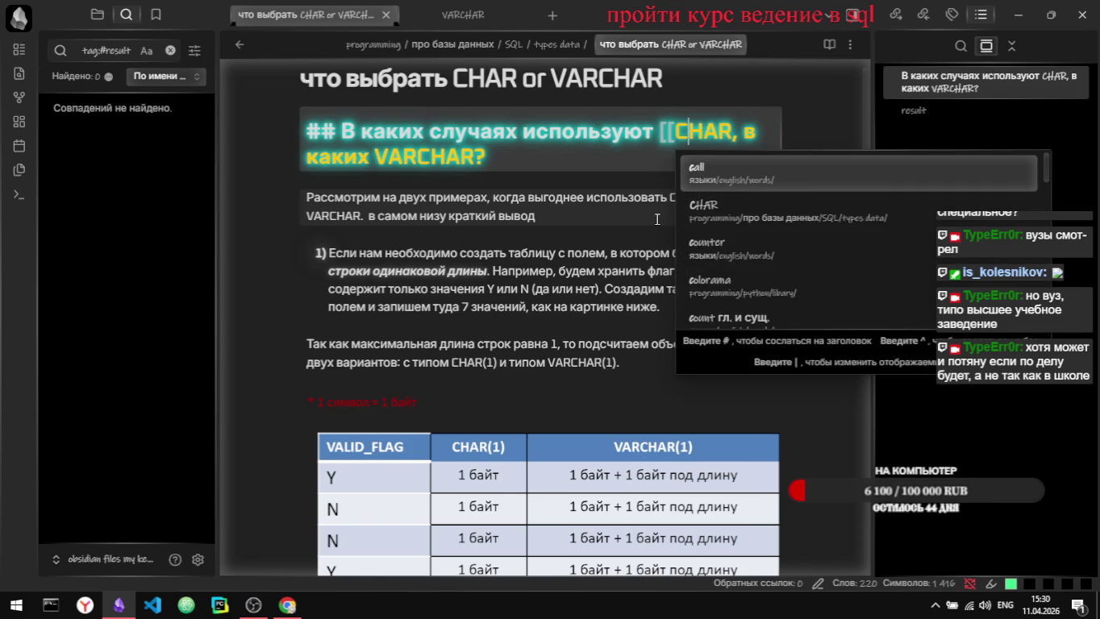
type("]]")
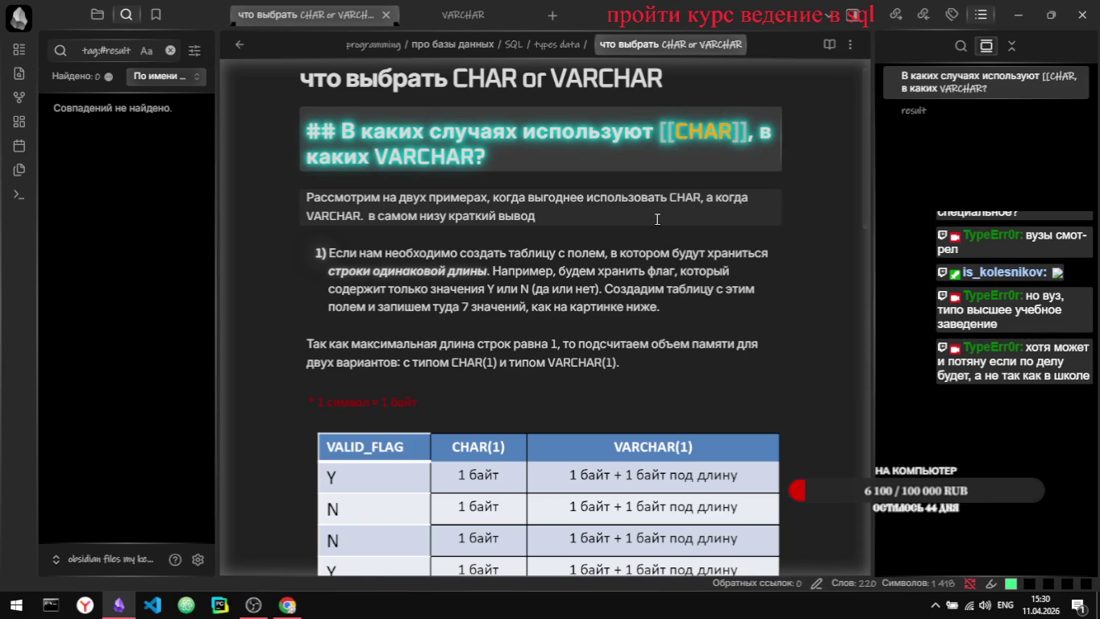
Step: Follow the CHAR link to verify it, go back, and select VARCHAR in the heading
key("ctrl+e")
left_click(648, 133)
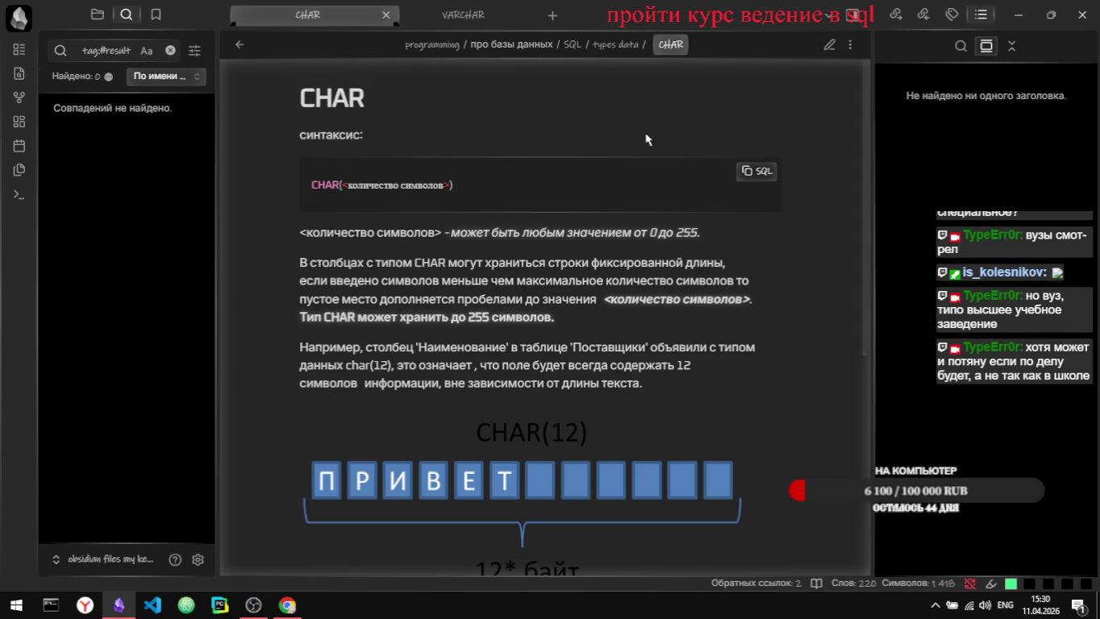
key("ctrl+alt+Left")
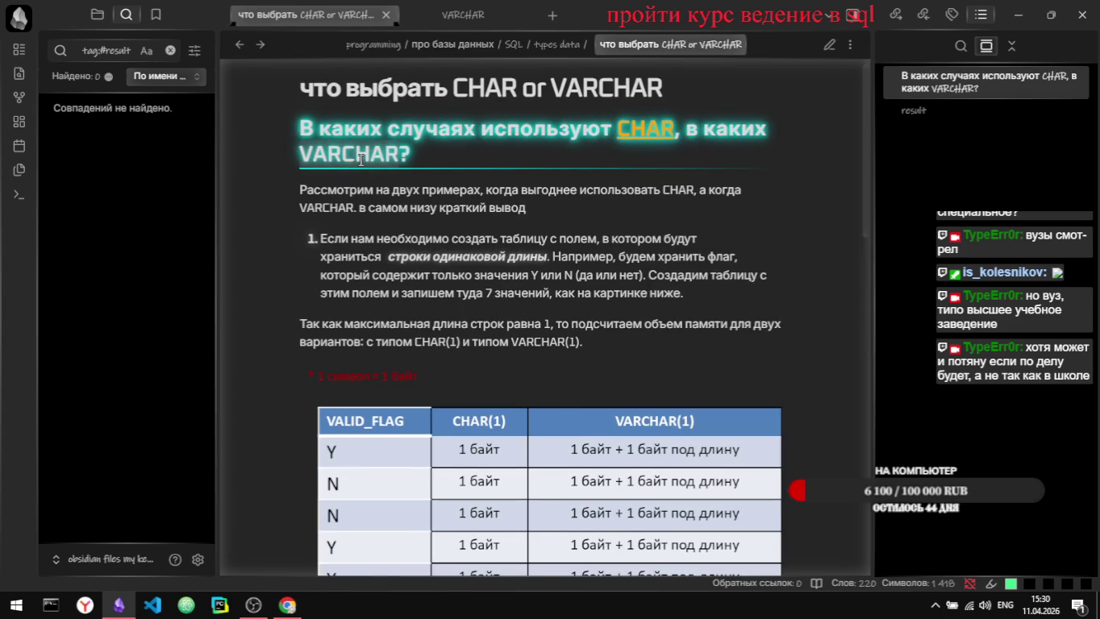
key("ctrl+e")
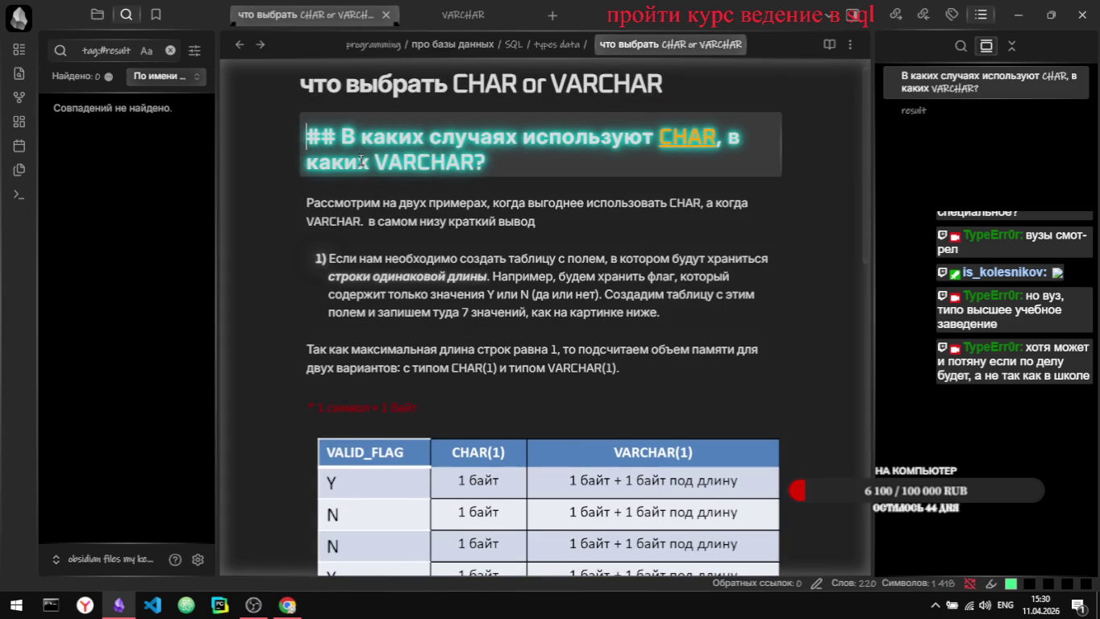
double_click(416, 164)
Step: Wrap VARCHAR as a [[VARCHAR]] link, scroll the note, and open the VARCHAR note
type("[[")
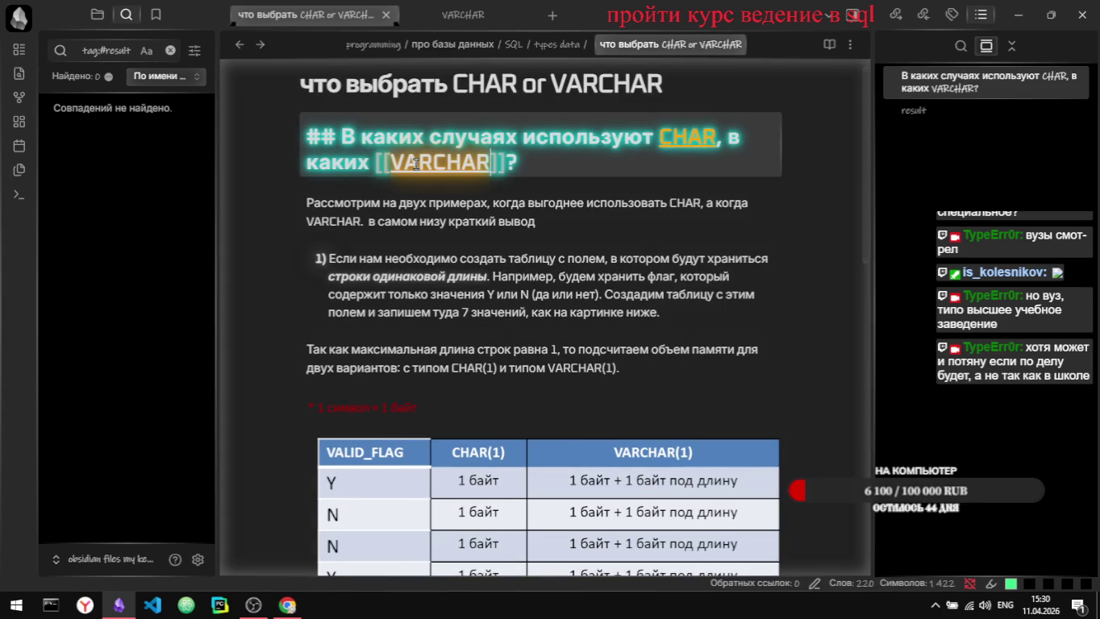
key("ctrl+e")
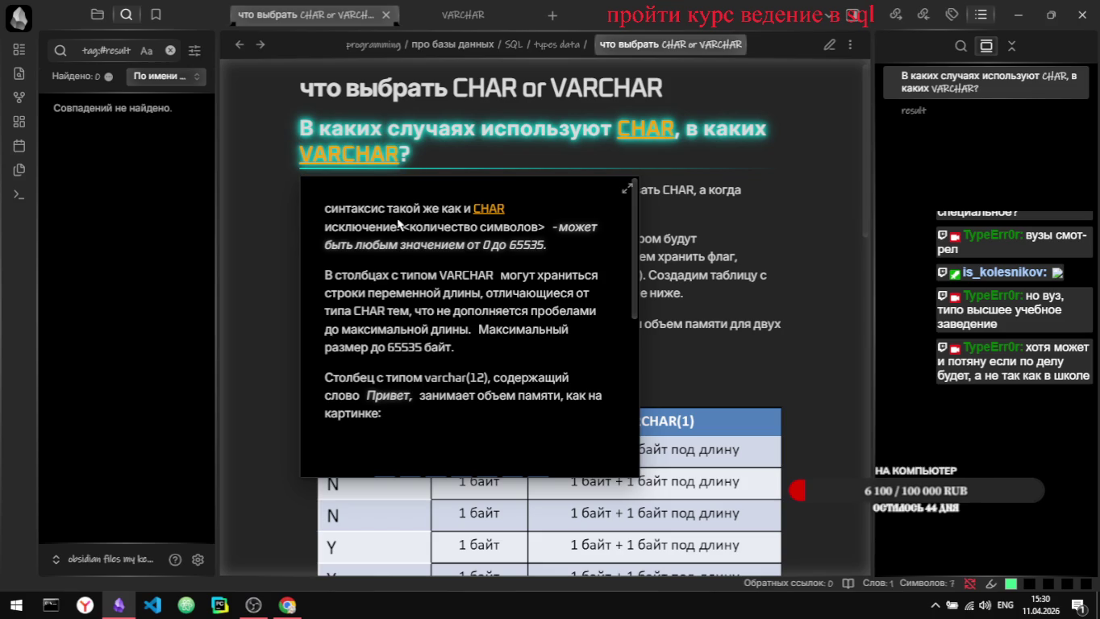
mouse_move(440, 162)
scroll(403, 302, "down", 1)
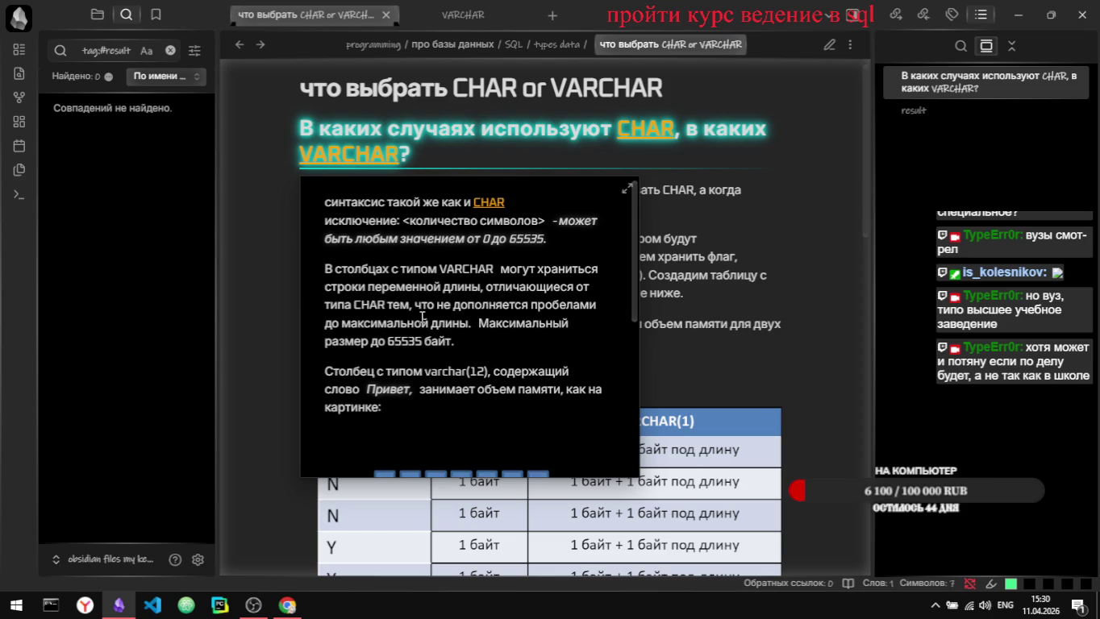
scroll(421, 317, "down", 1)
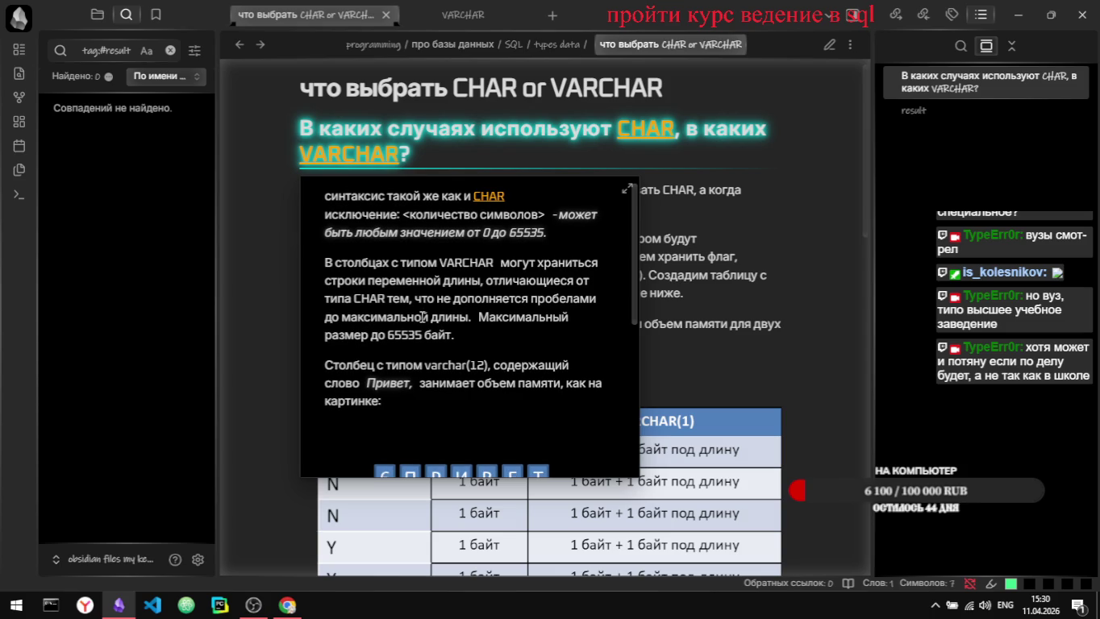
scroll(421, 317, "down", 1)
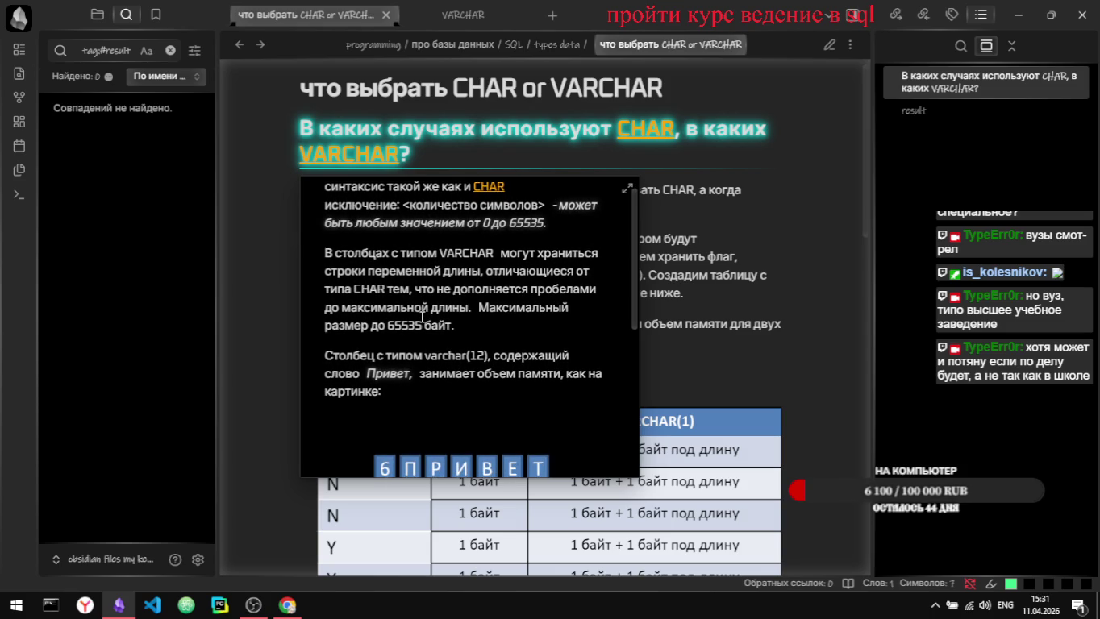
scroll(422, 317, "down", 1)
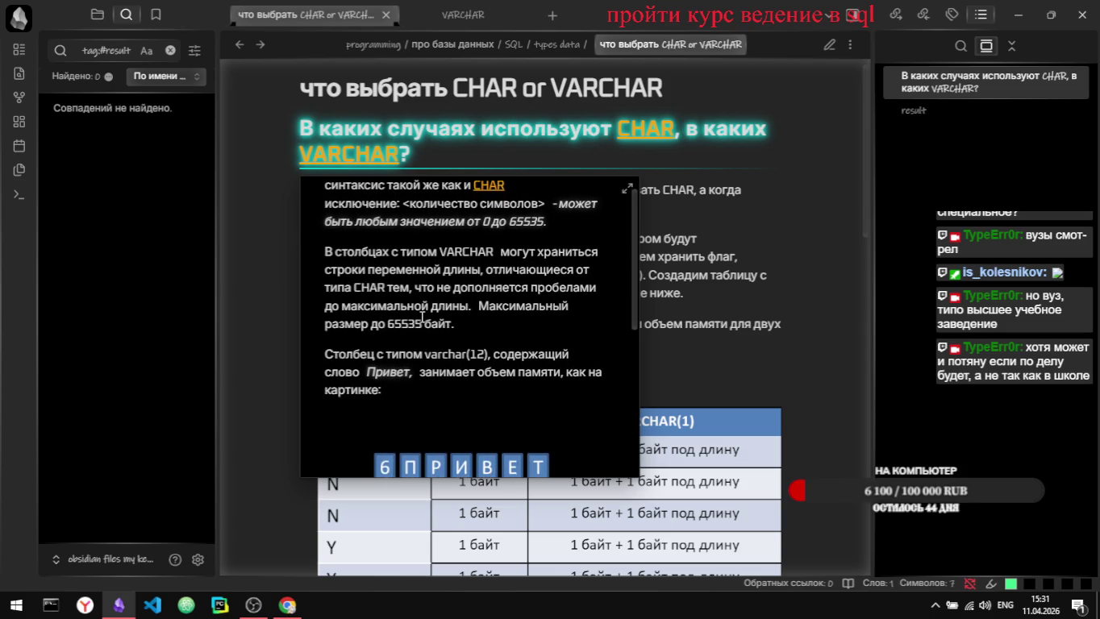
scroll(422, 317, "down", 1)
scroll(422, 317, "down", 2)
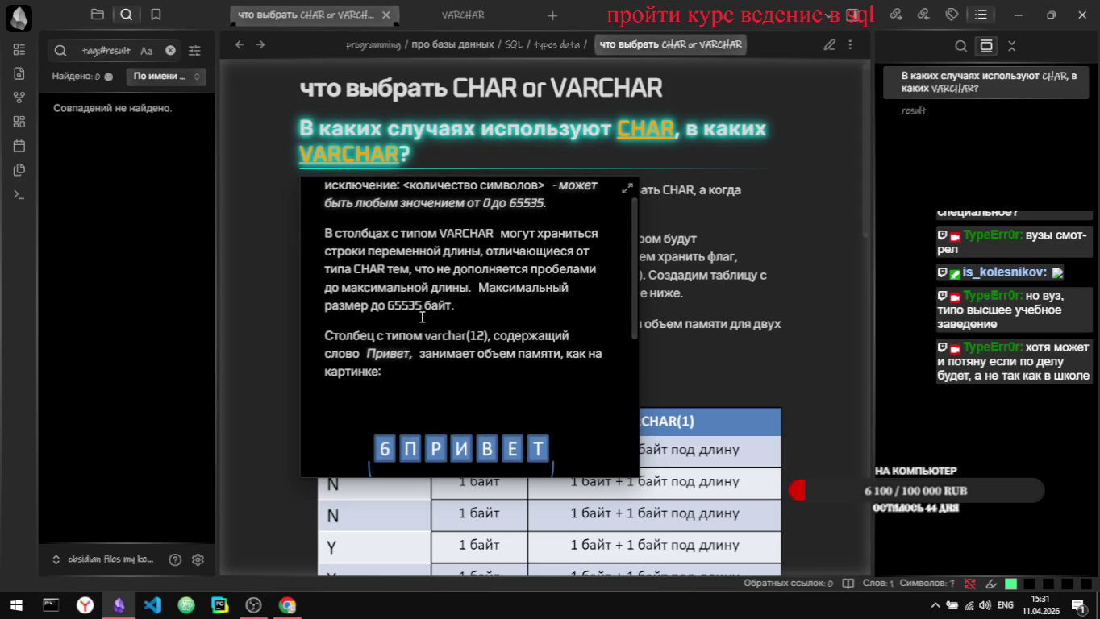
scroll(421, 317, "down", 2)
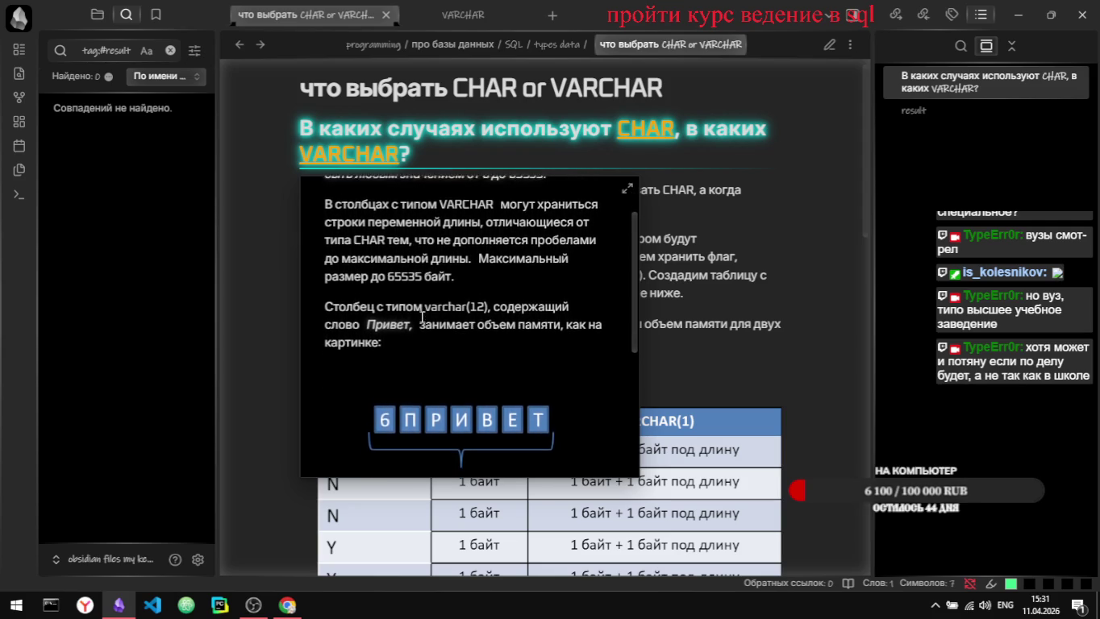
scroll(422, 317, "down", 3)
scroll(422, 321, "down", 2)
scroll(423, 323, "down", 1)
scroll(422, 323, "down", 1)
scroll(423, 323, "down", 2)
scroll(423, 322, "down", 3)
scroll(423, 323, "down", 2)
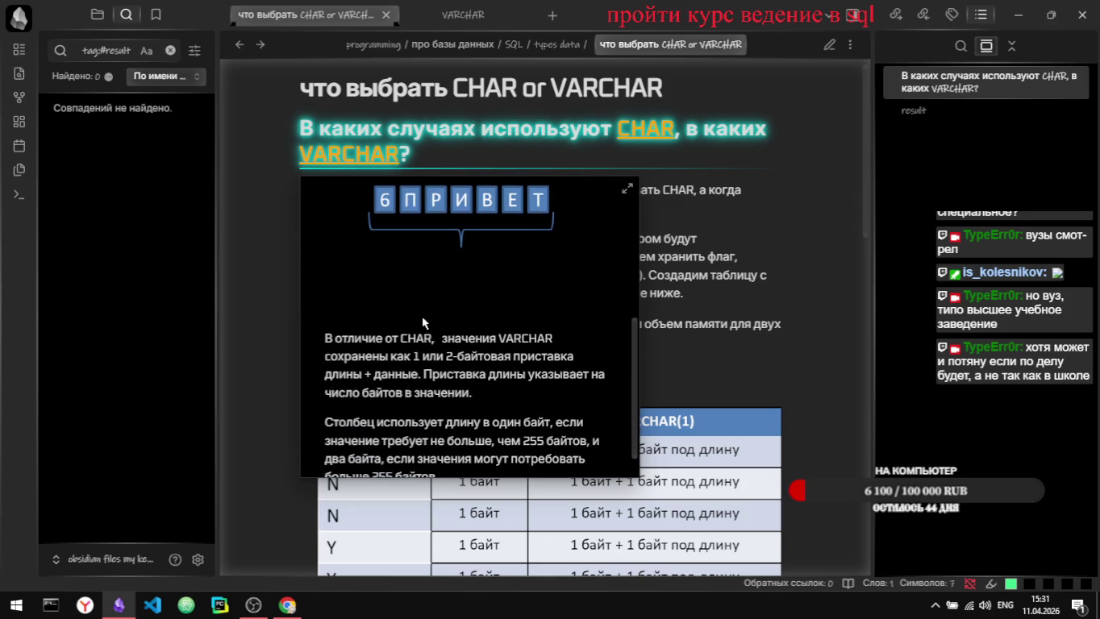
scroll(436, 338, "down", 1)
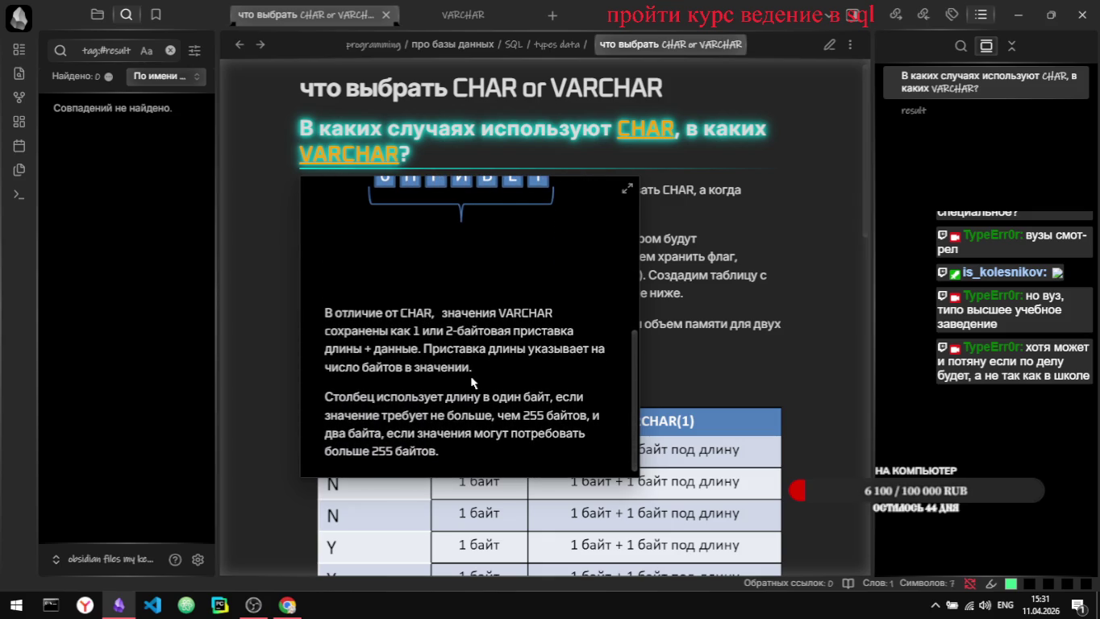
scroll(470, 375, "down", 1)
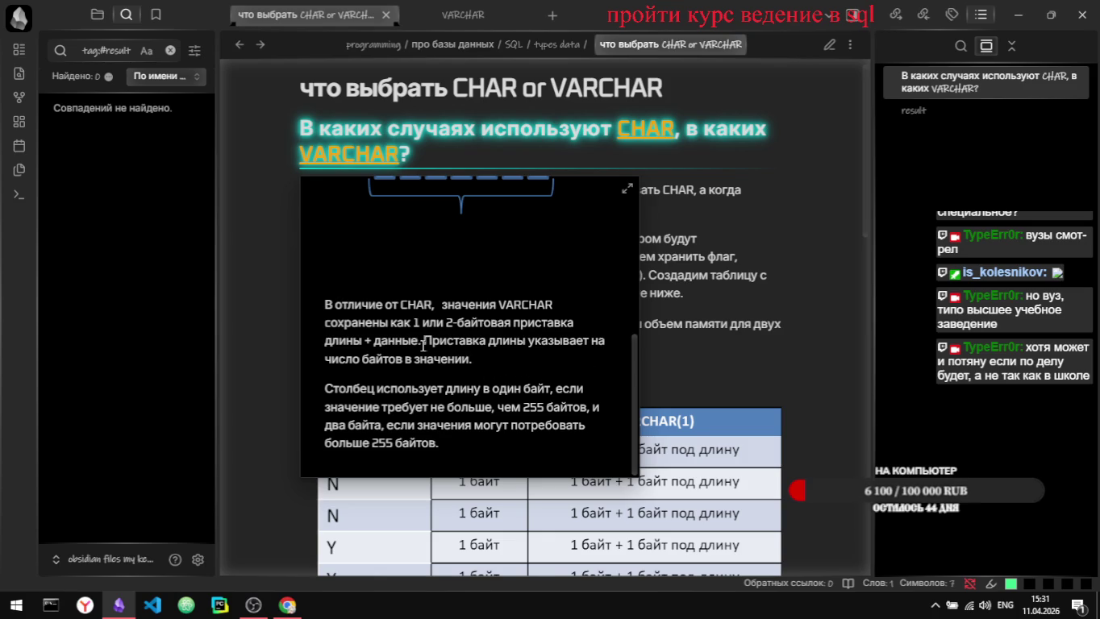
left_click(627, 189)
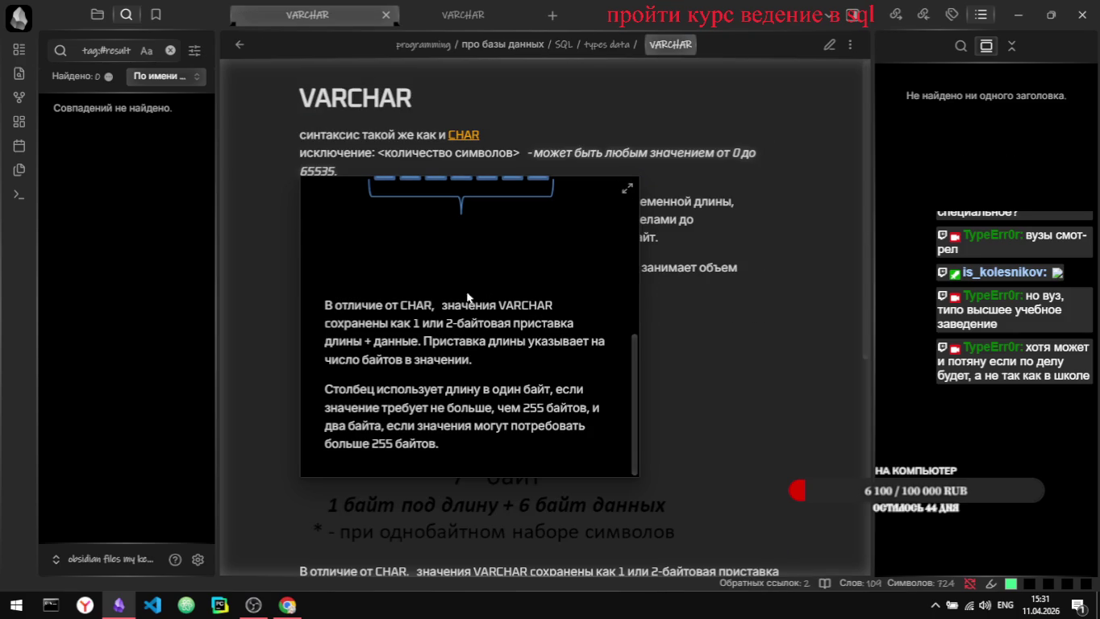
Step: Split the VARCHAR note so the 'Приставка длины' sentence starts its own paragraph
scroll(708, 407, "down", 2)
scroll(708, 407, "up", 2)
scroll(709, 407, "down", 2)
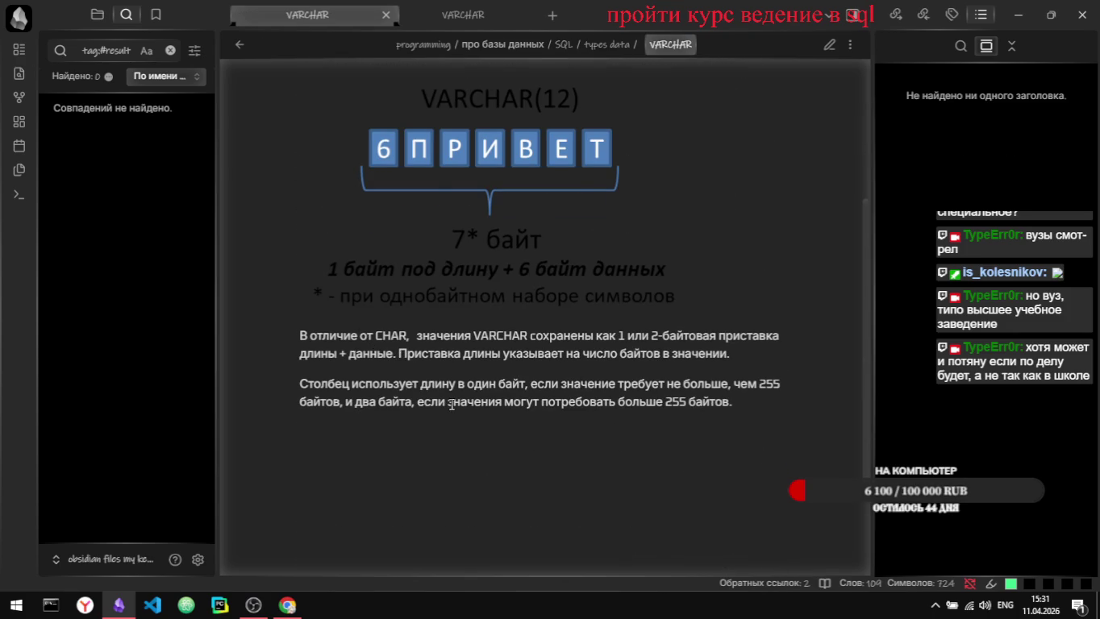
key("ctrl+e")
scroll(428, 472, "down", 3)
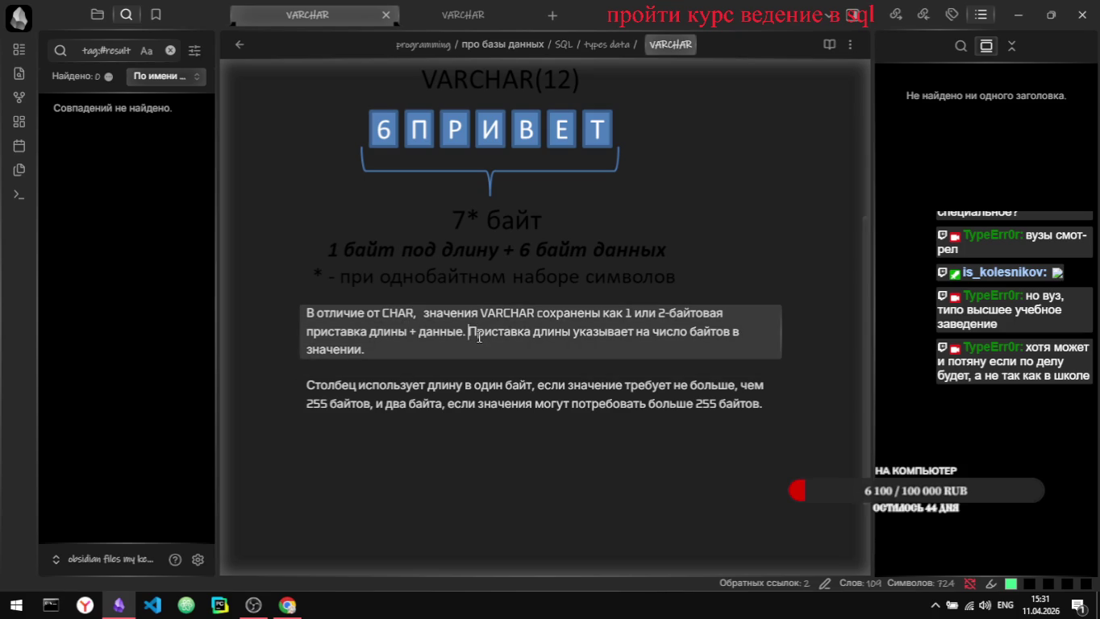
key("Return")
key("Return")
key("ctrl+e")
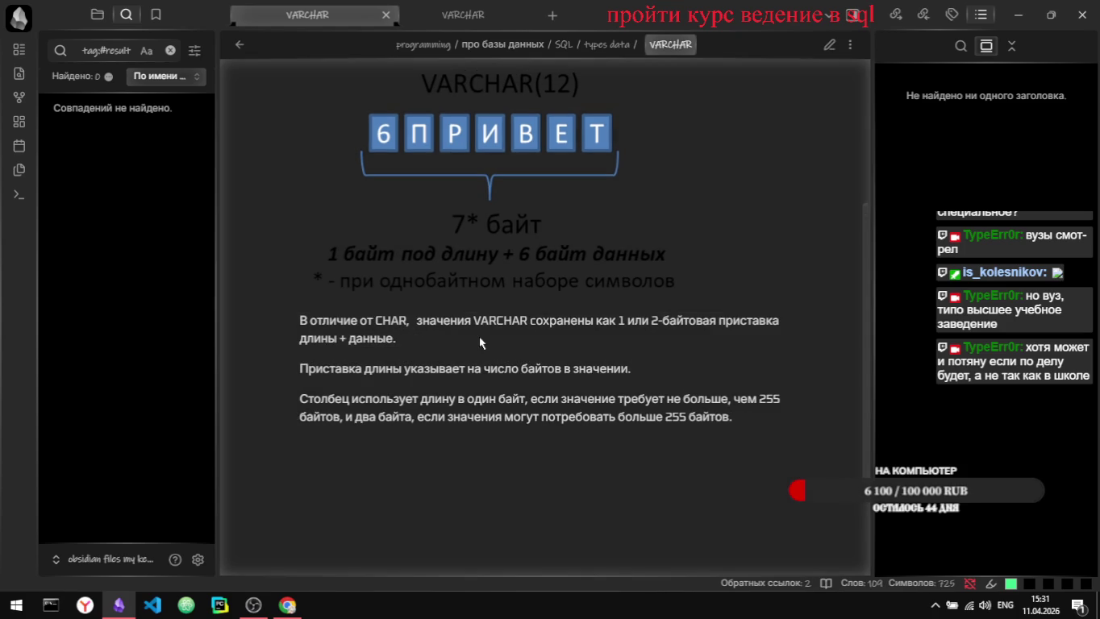
key("ctrl+e")
Step: Bold 'Приставка длины' and review the VARCHAR note in reading view
key("shift+Right")
key("shift+Right")
key("shift+Right")
key("shift+Right")
key("shift+Right")
key("shift+Right")
key("shift+Right")
key("shift+Right")
key("shift+Right")
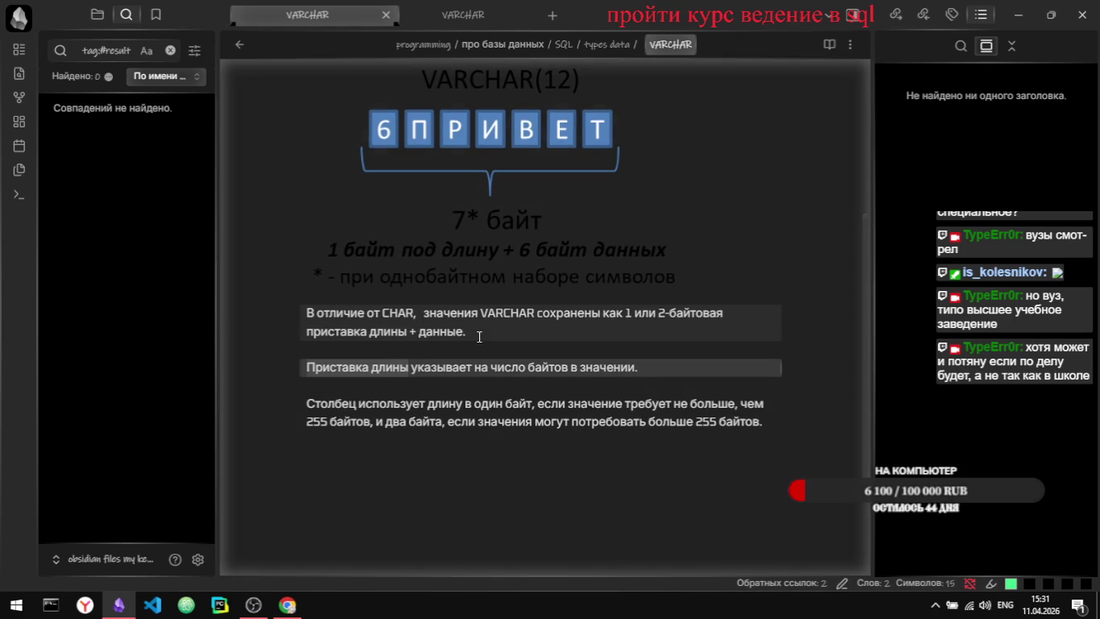
type("**")
key("ctrl+e")
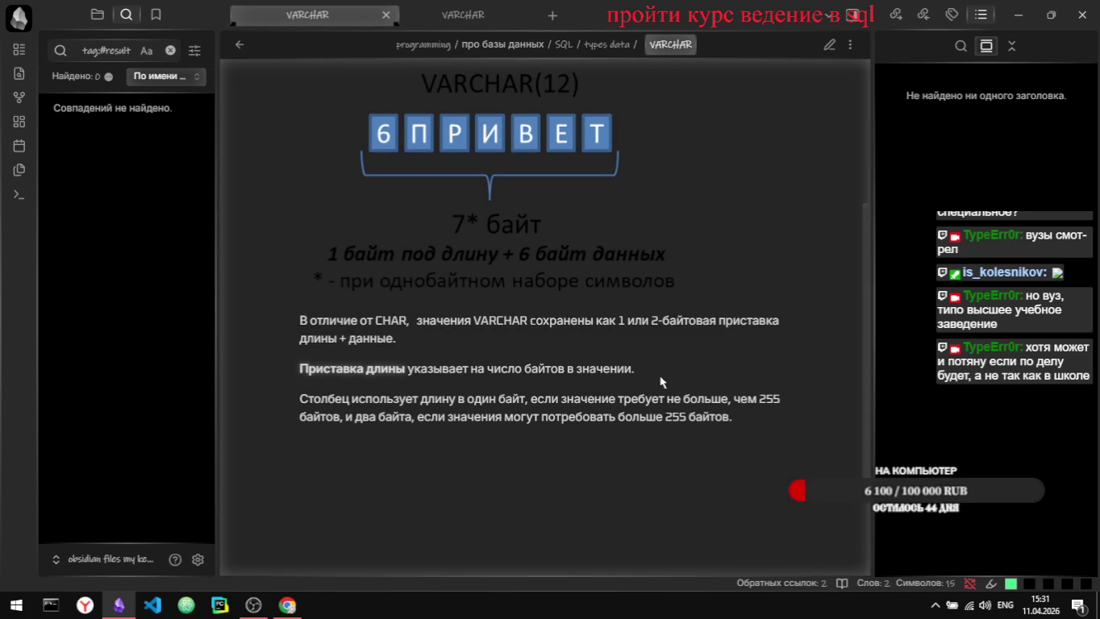
scroll(660, 383, "down", 1)
scroll(633, 363, "down", 1)
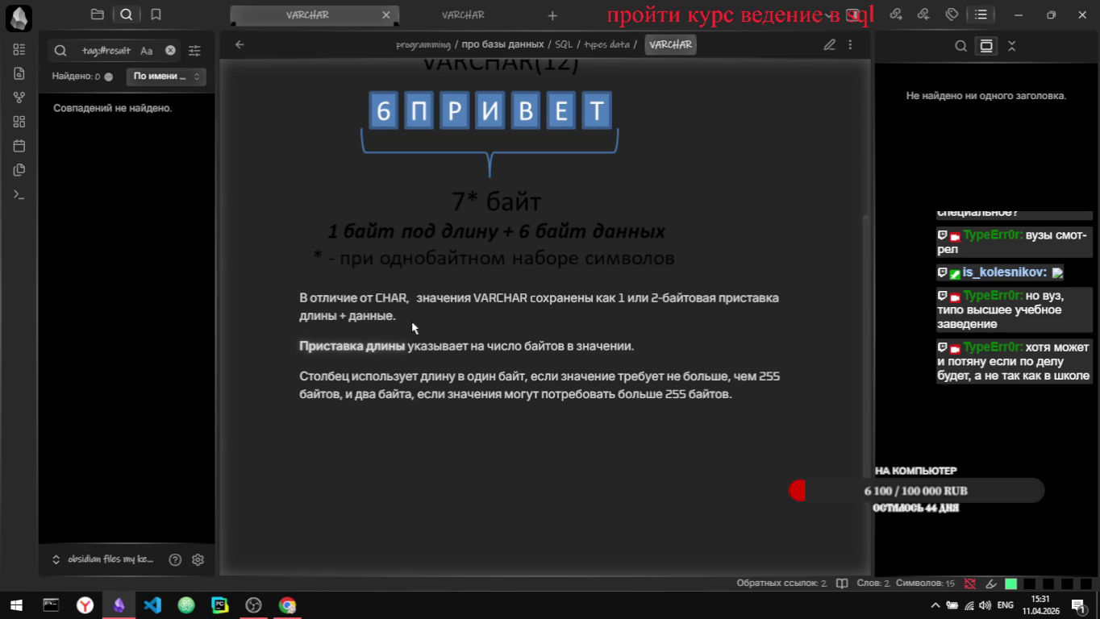
scroll(484, 334, "up", 3)
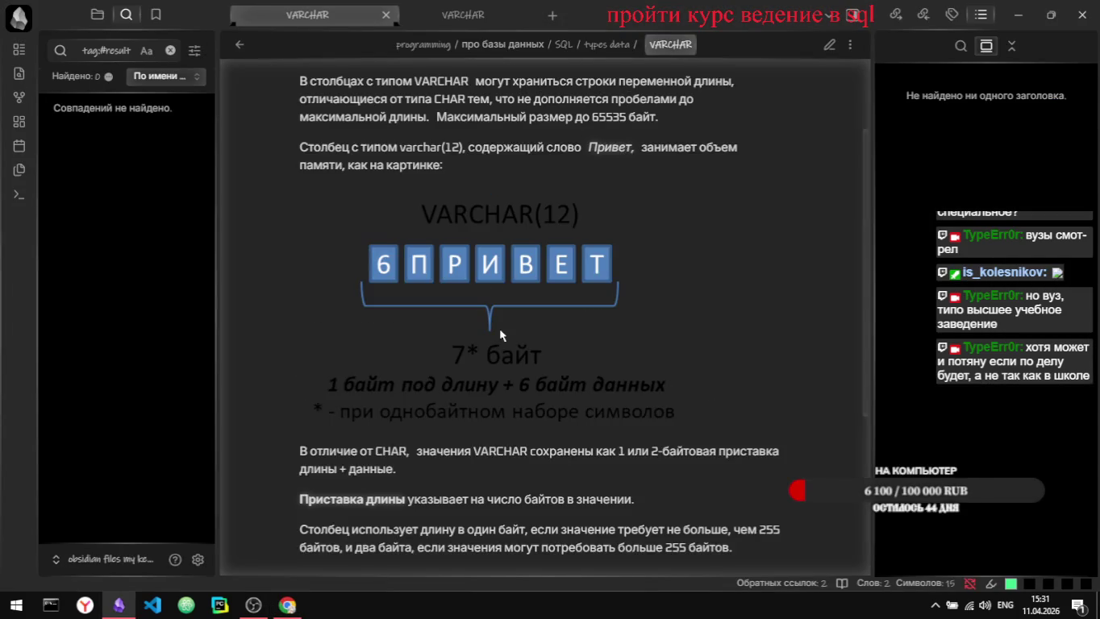
scroll(500, 334, "down", 1)
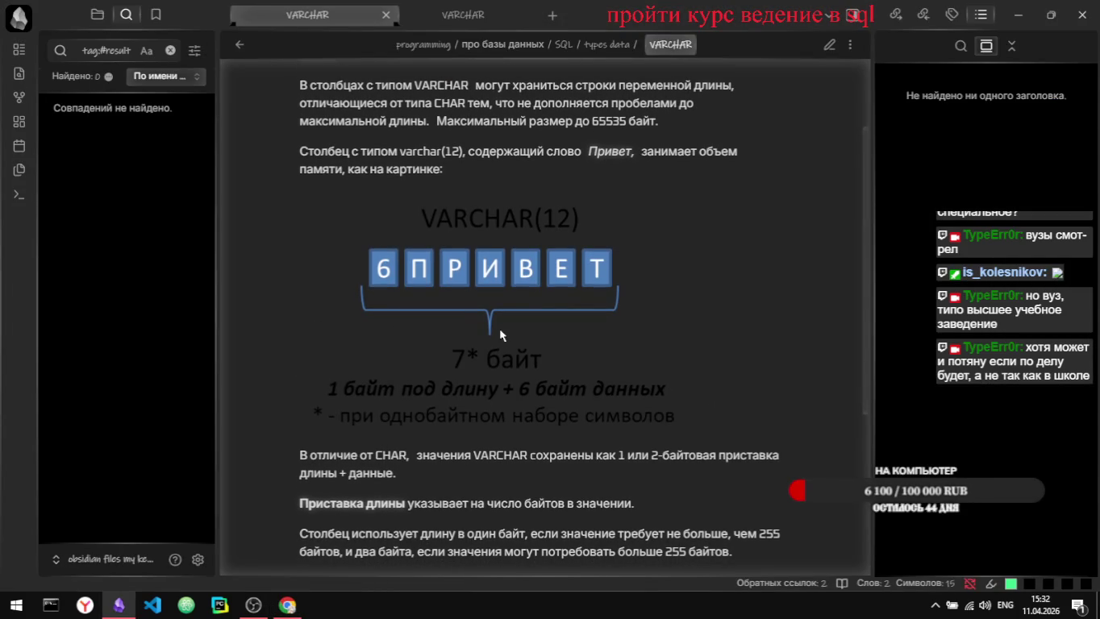
scroll(500, 335, "down", 5)
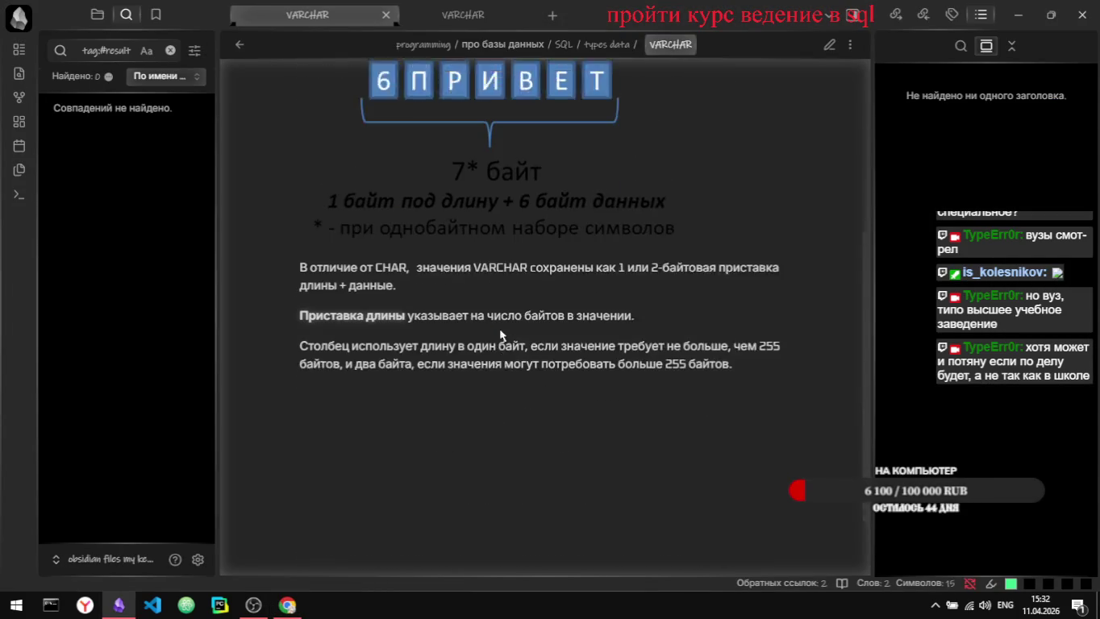
left_click(454, 18)
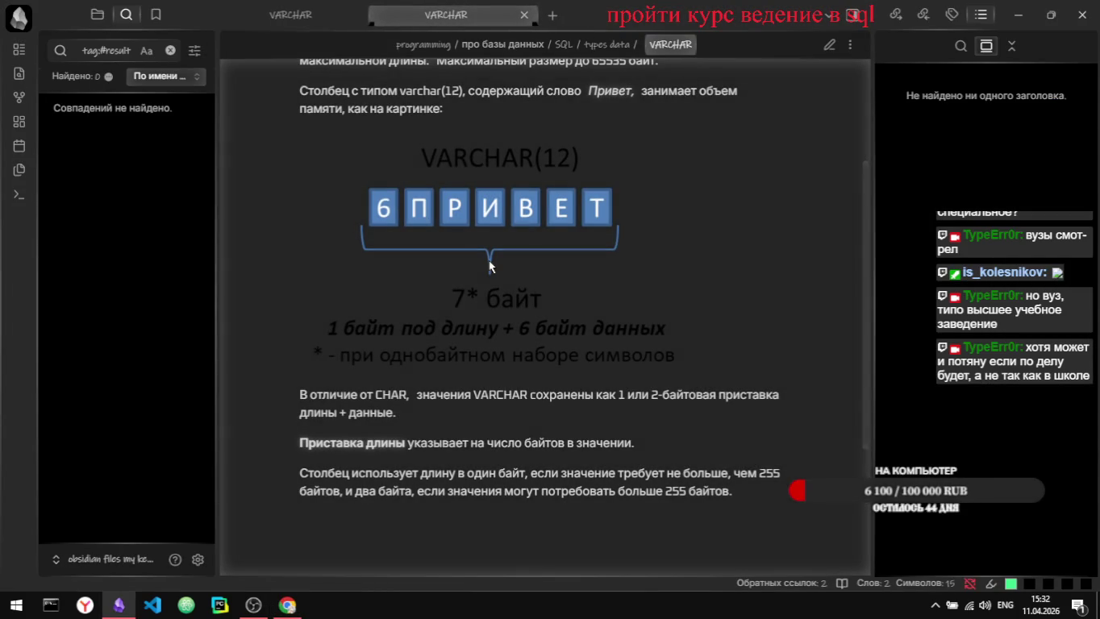
Step: Close the duplicate VARCHAR tab, open the CHAR note from the file tree, and return to Stepik
scroll(487, 262, "down", 1)
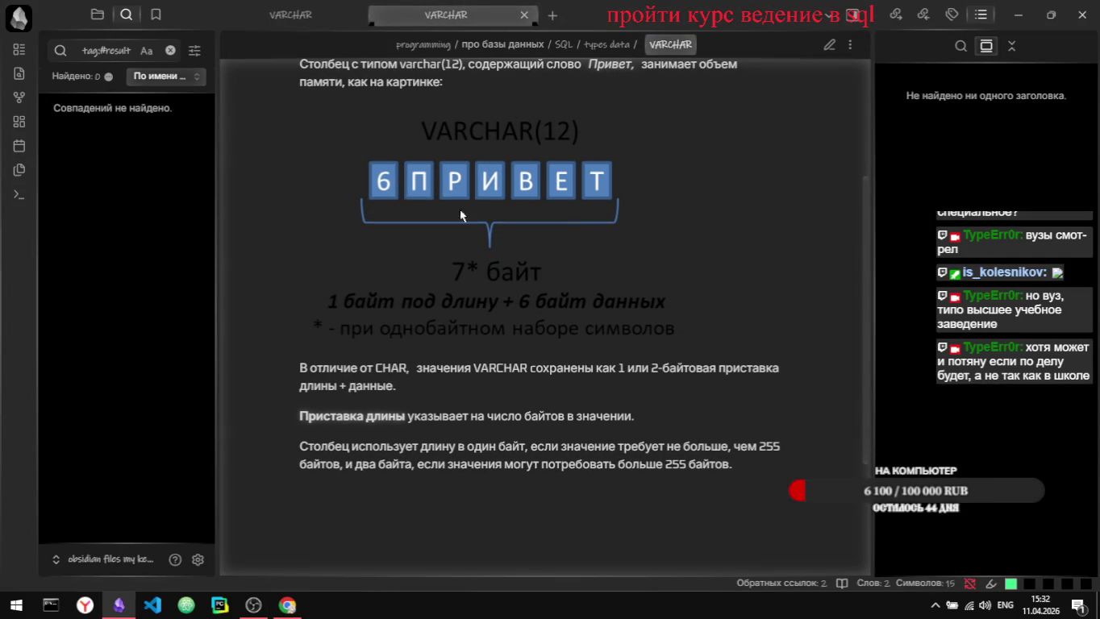
left_click(292, 16)
left_click(457, 15)
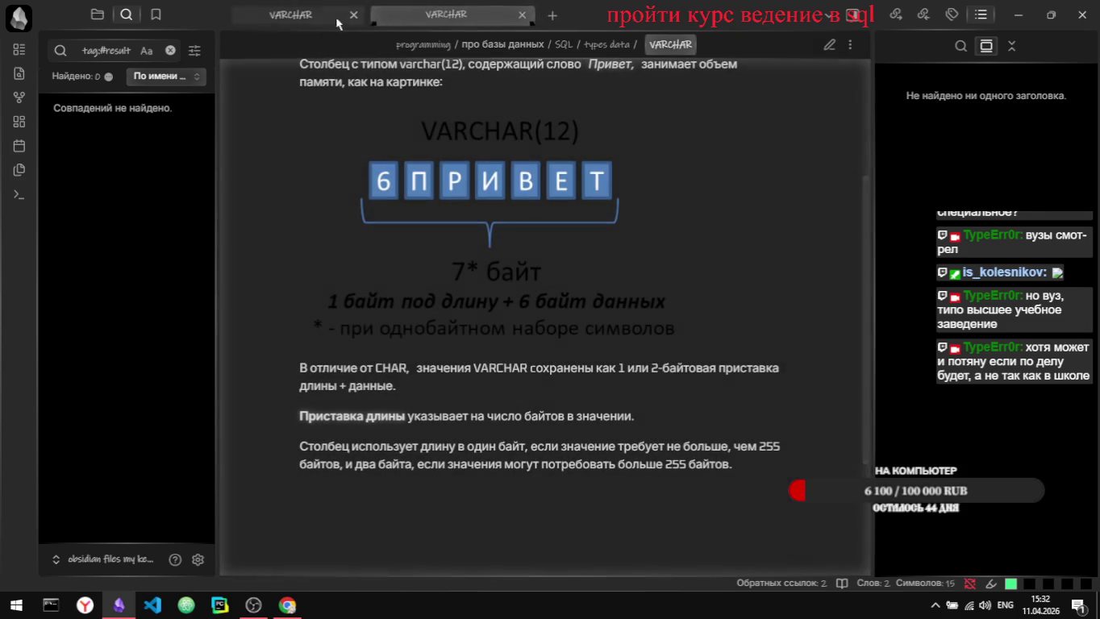
key("ctrl+w")
key("ctrl+w")
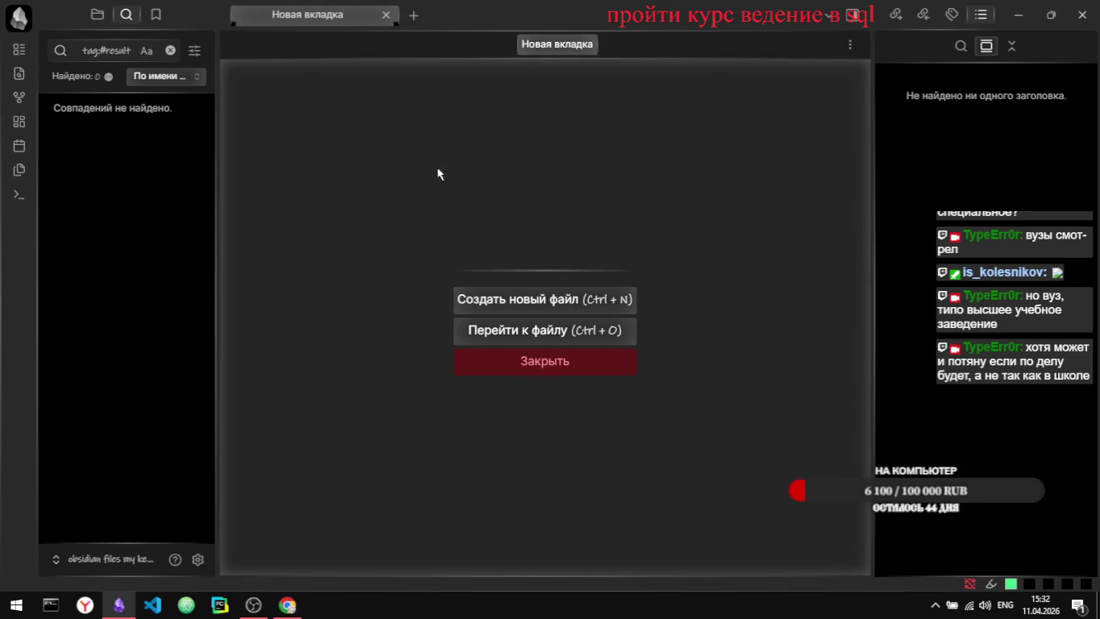
left_click(96, 14)
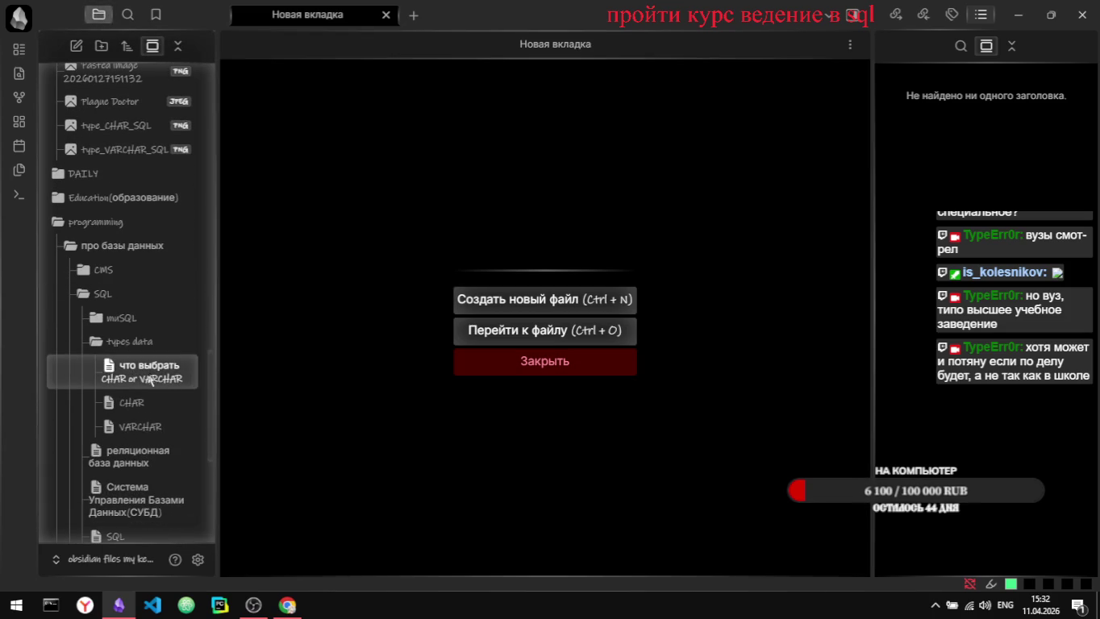
left_click(125, 403)
key("alt+Tab")
scroll(590, 438, "down", 5)
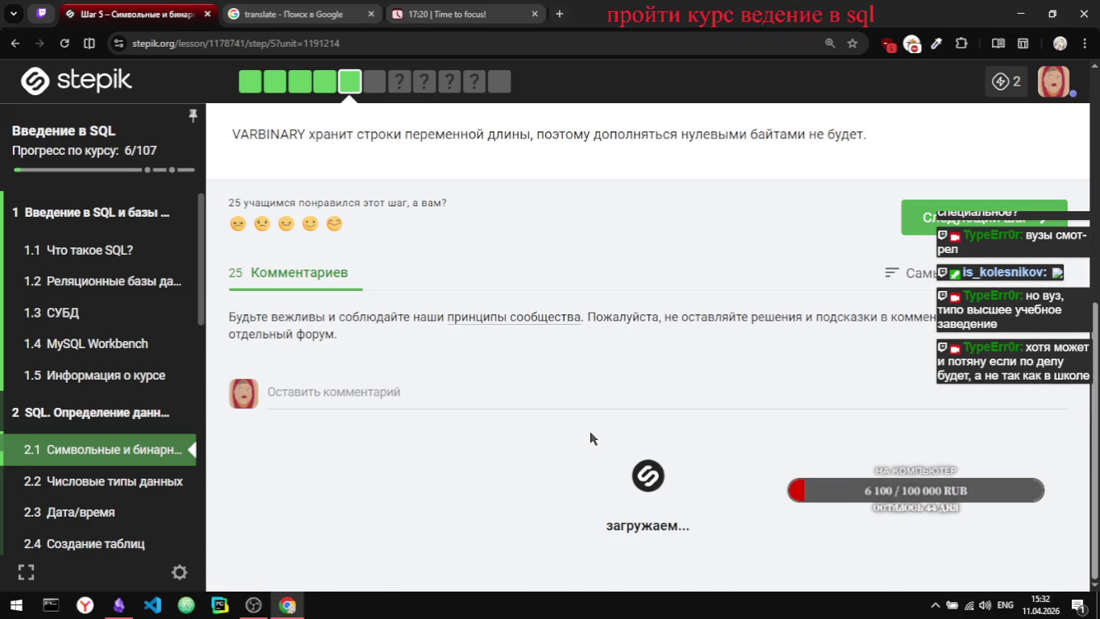
Step: Read the BINARY and VARBINARY lesson step with its BINARY(5) diagram, then check the focus timer
scroll(590, 438, "down", 3)
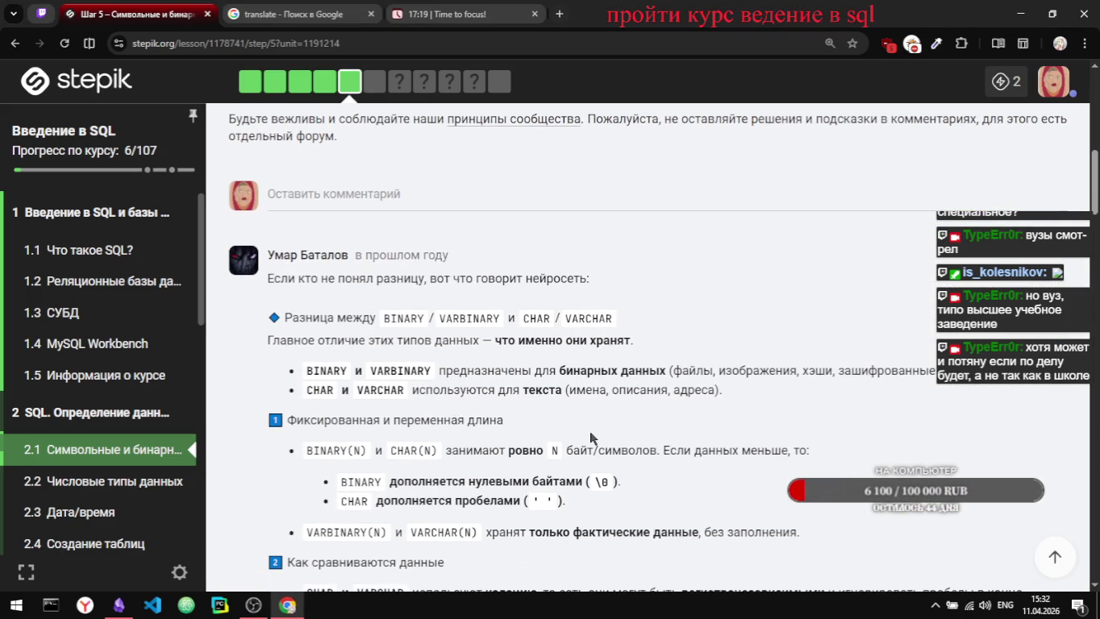
scroll(590, 438, "up", 1)
scroll(589, 438, "up", 1)
scroll(590, 436, "up", 2)
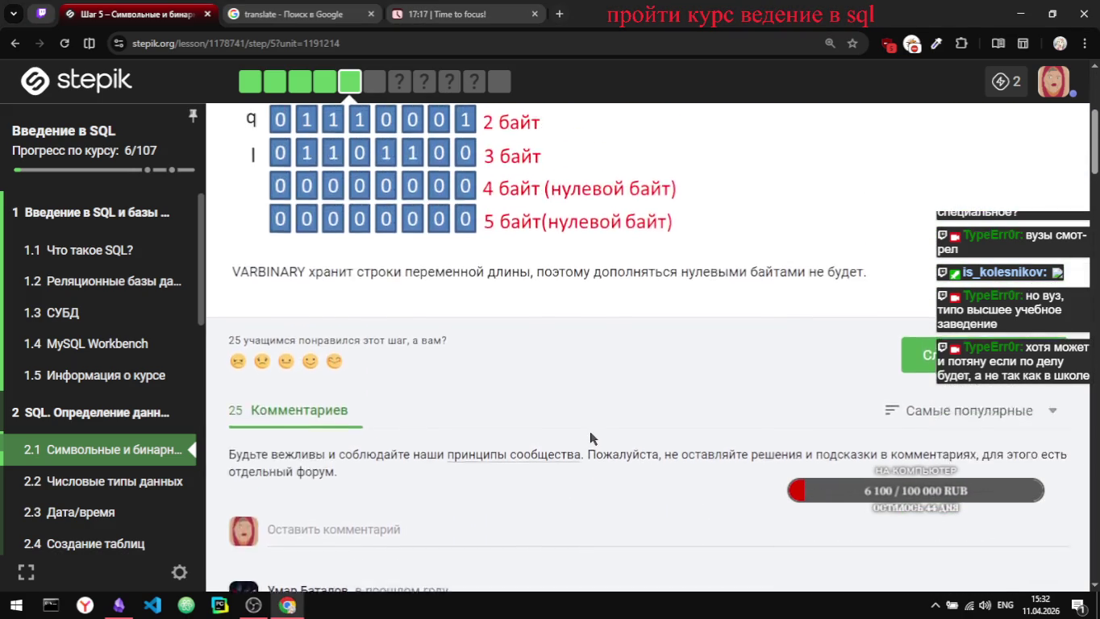
scroll(590, 435, "up", 3)
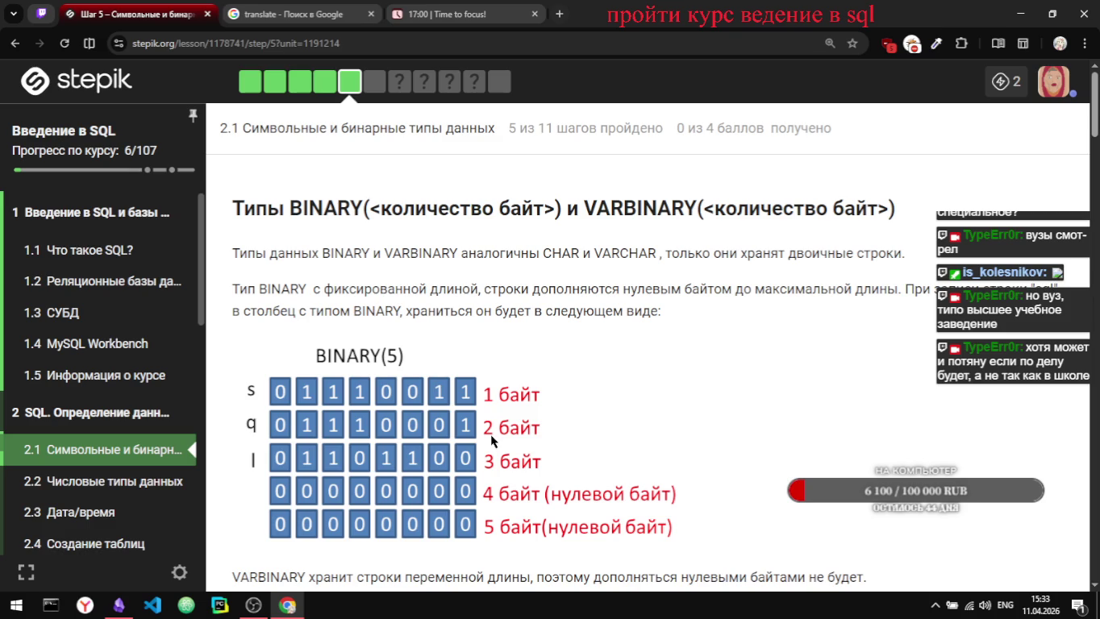
scroll(313, 250, "down", 1)
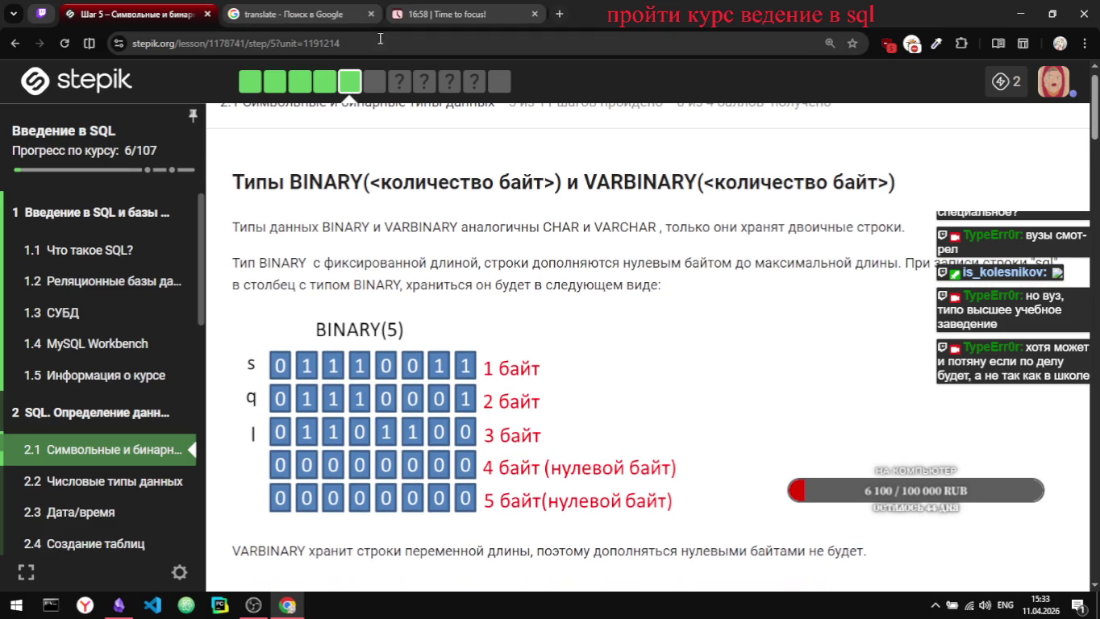
left_click(444, 22)
left_click(565, 308)
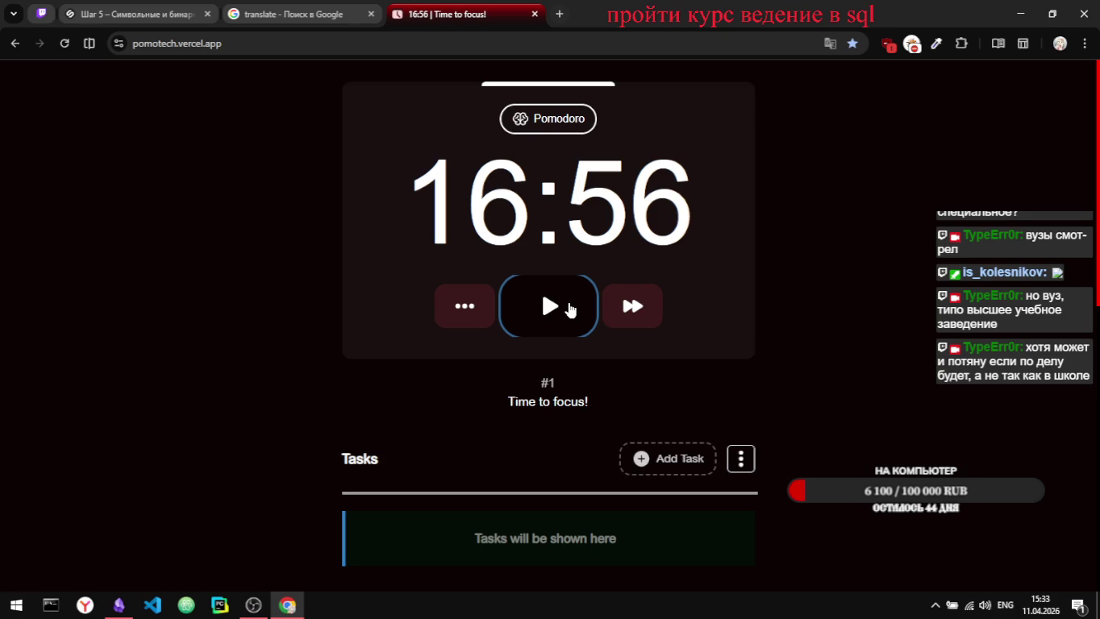
left_click(569, 307)
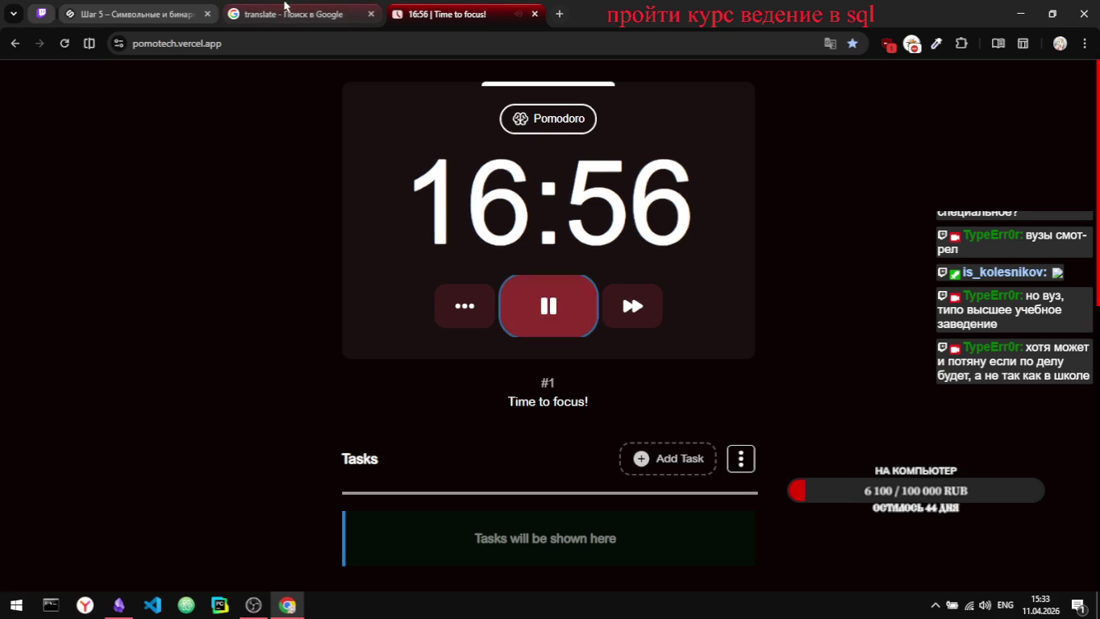
left_click(84, 16)
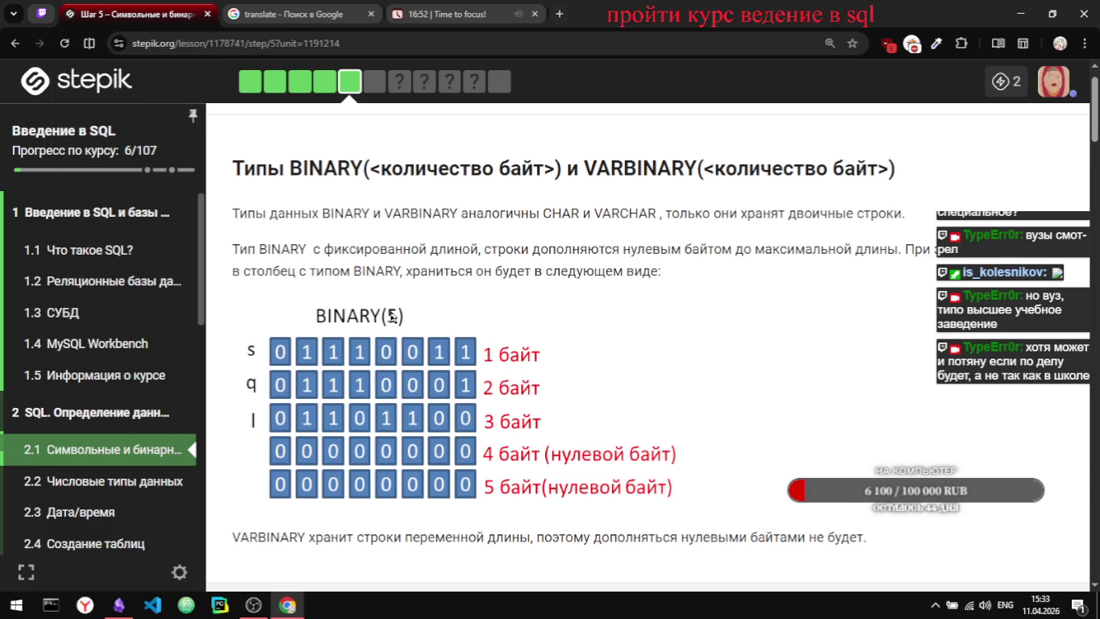
Step: Scroll through the BINARY and VARBINARY lesson text in Stepik
scroll(393, 317, "down", 1)
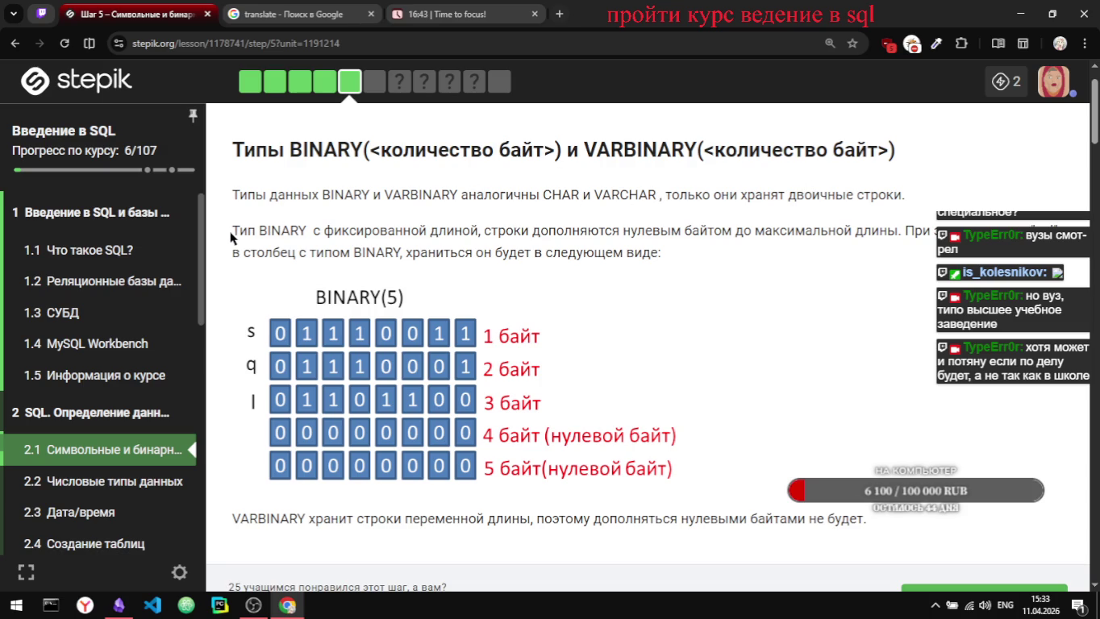
left_click_drag(232, 234, 316, 235)
left_click(334, 238)
scroll(702, 247, "down", 1)
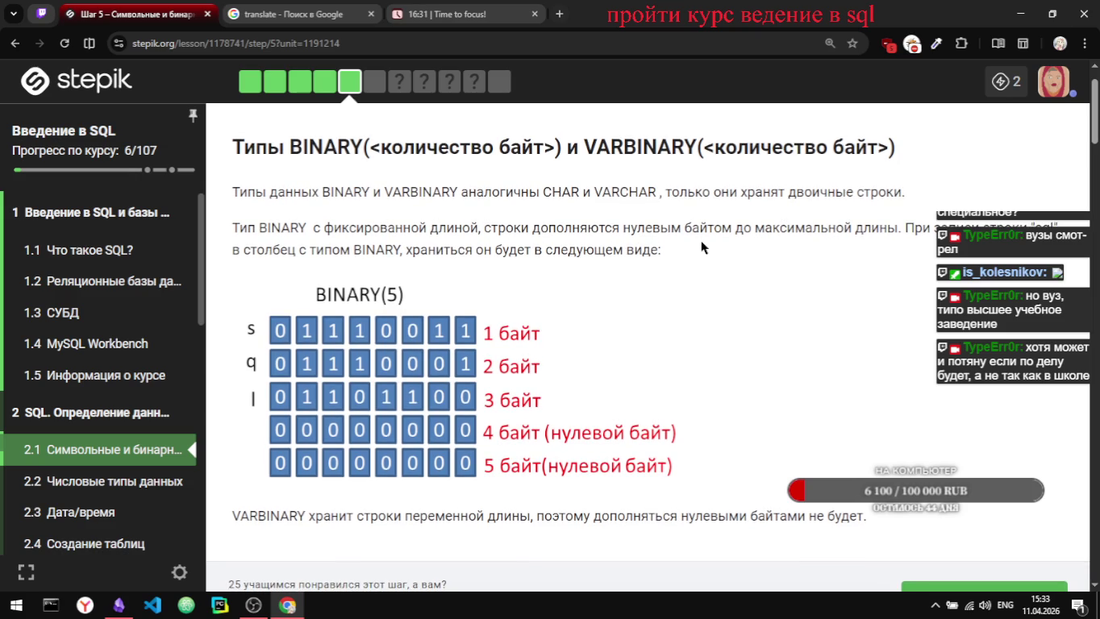
scroll(702, 248, "down", 1)
scroll(702, 247, "down", 1)
scroll(701, 248, "down", 2)
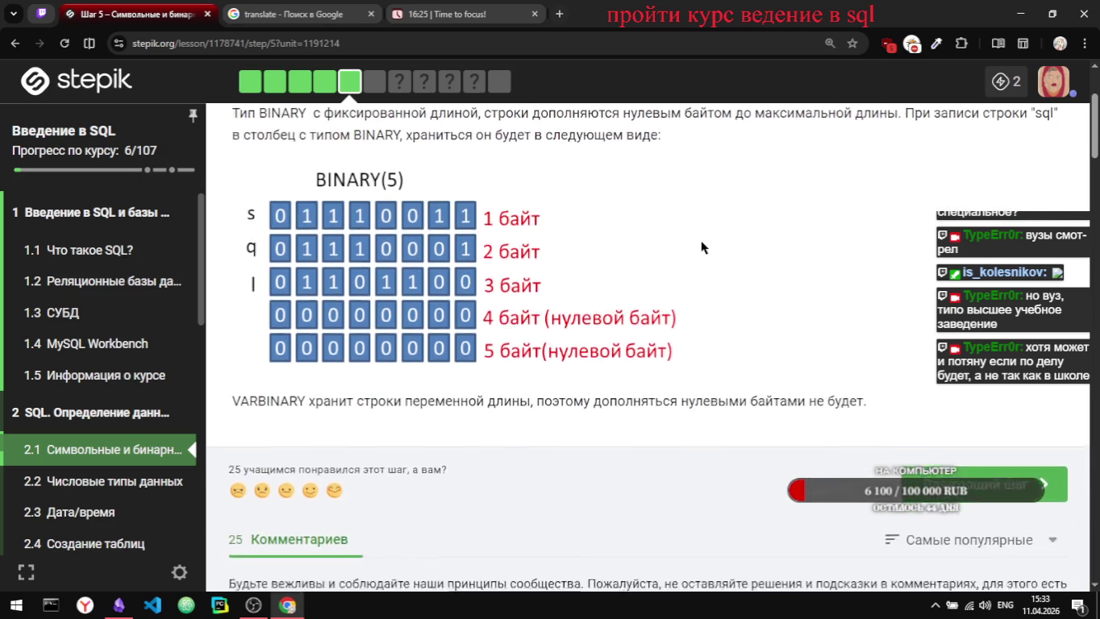
scroll(701, 248, "down", 1)
scroll(398, 374, "down", 1)
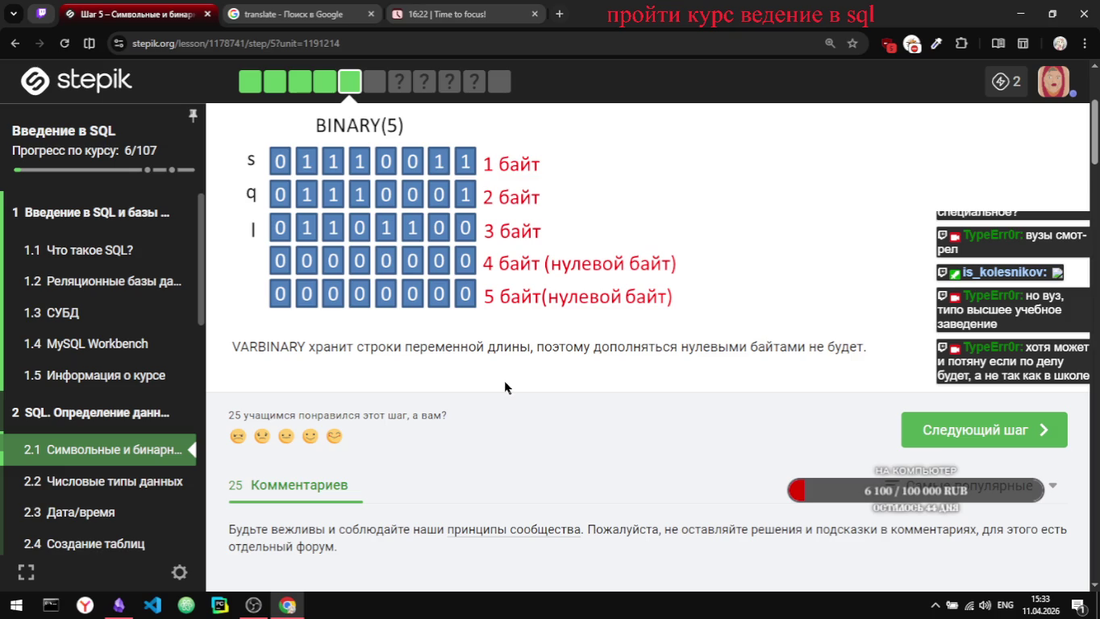
scroll(505, 386, "up", 3)
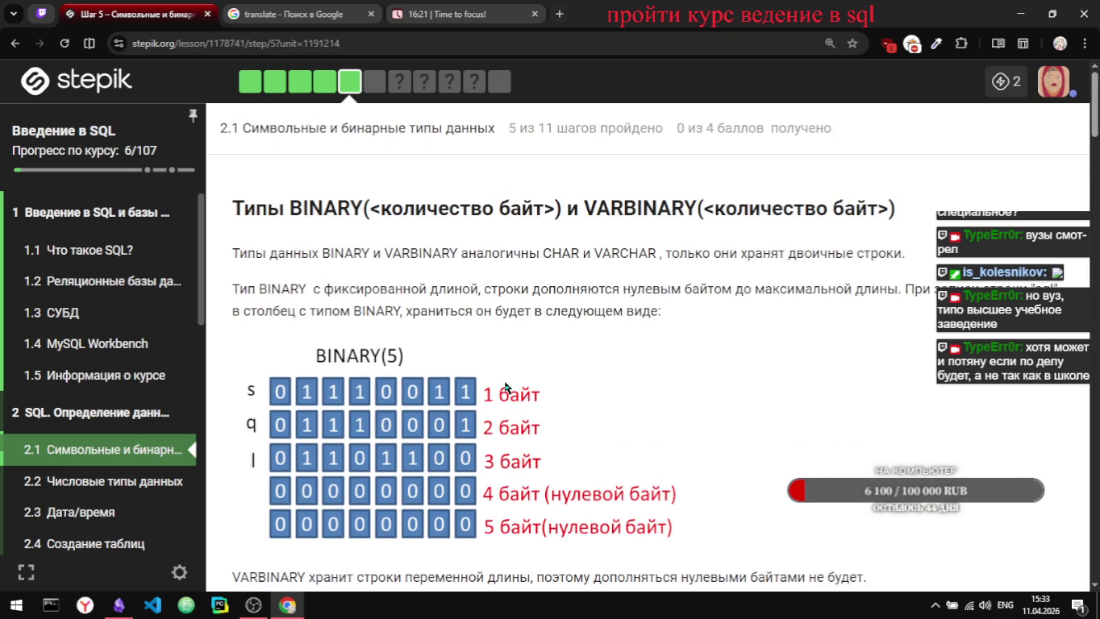
Step: Select the BINARY and VARBINARY title and both intro paragraphs, then switch to Obsidian
left_click_drag(232, 213, 469, 416)
key("ctrl+c")
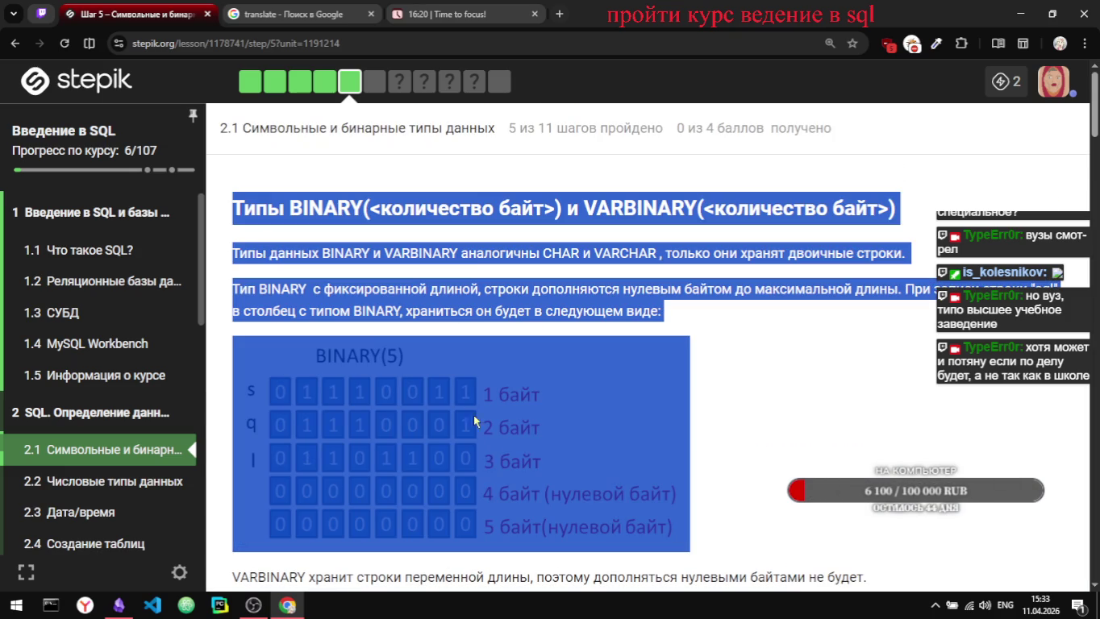
left_click(234, 208)
left_click_drag(234, 207, 690, 303)
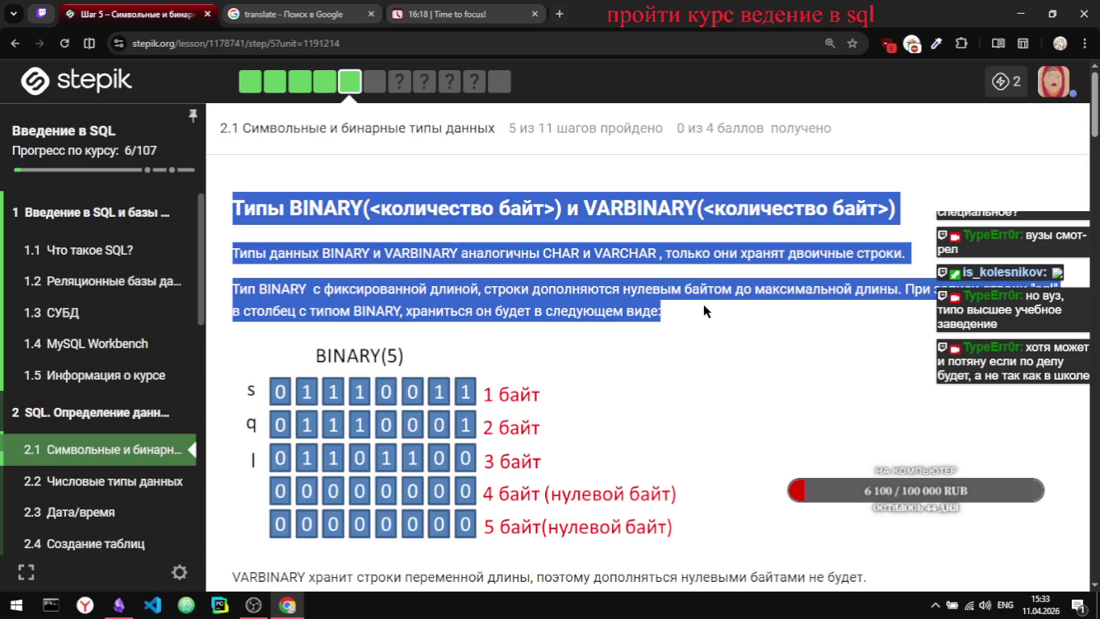
key("alt+Tab")
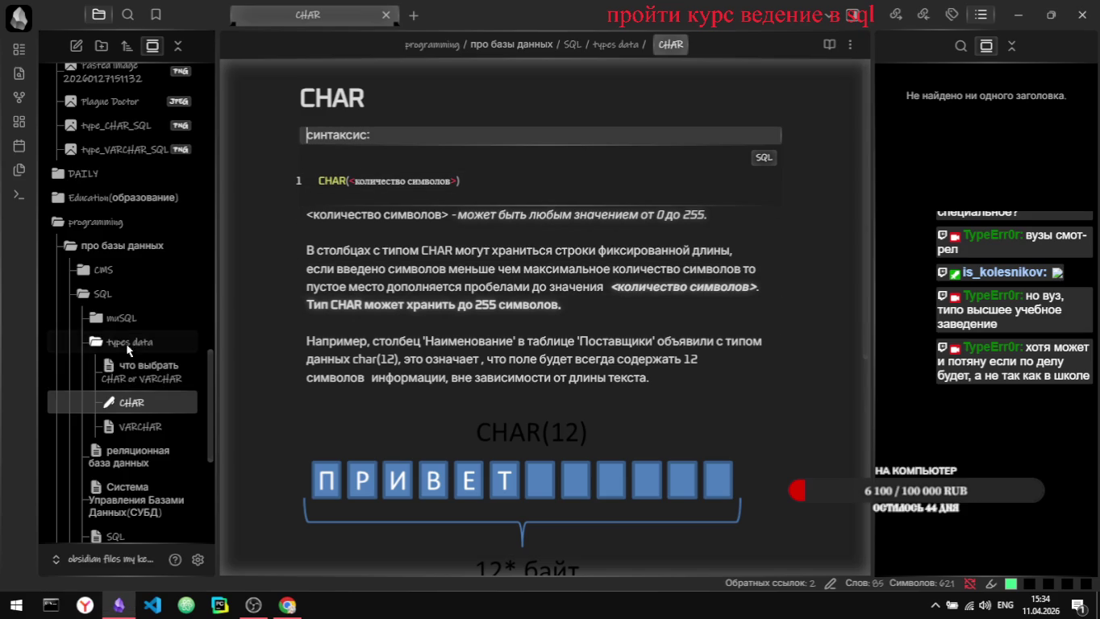
Step: Create a new note named 'binary' in the types data folder
right_click(121, 342)
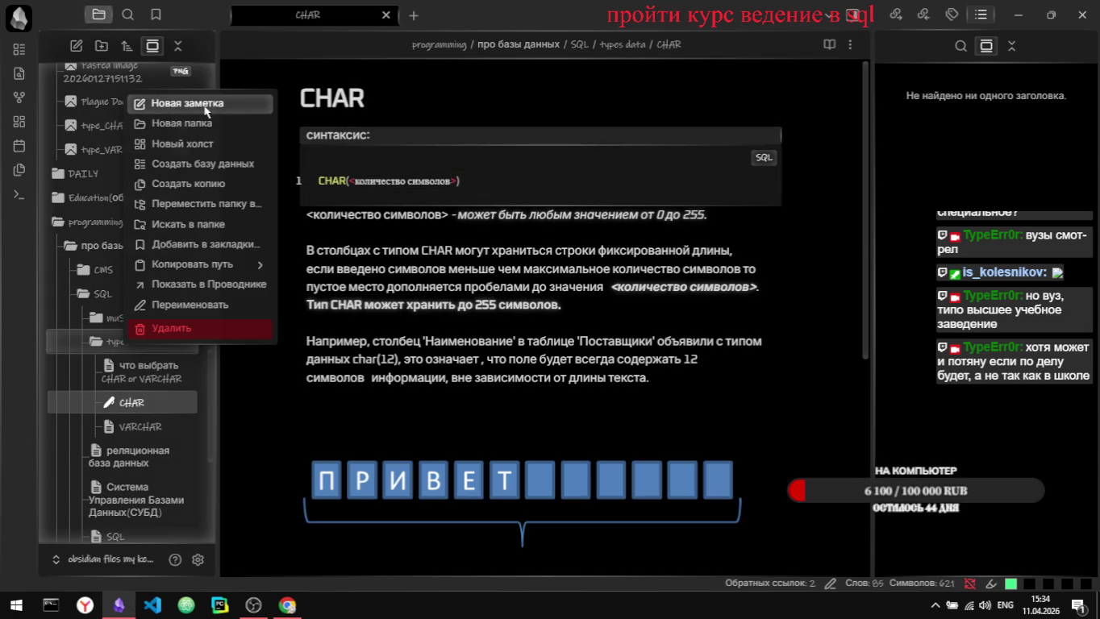
left_click(214, 111)
left_click(469, 102)
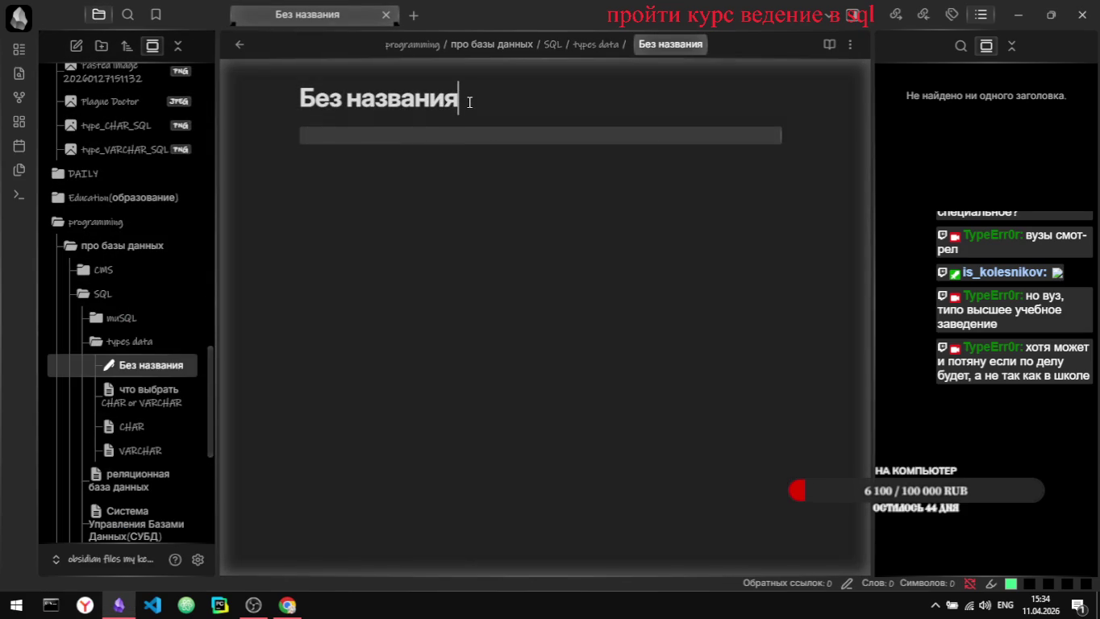
key("ctrl+a")
type("binary")
key("alt+Tab")
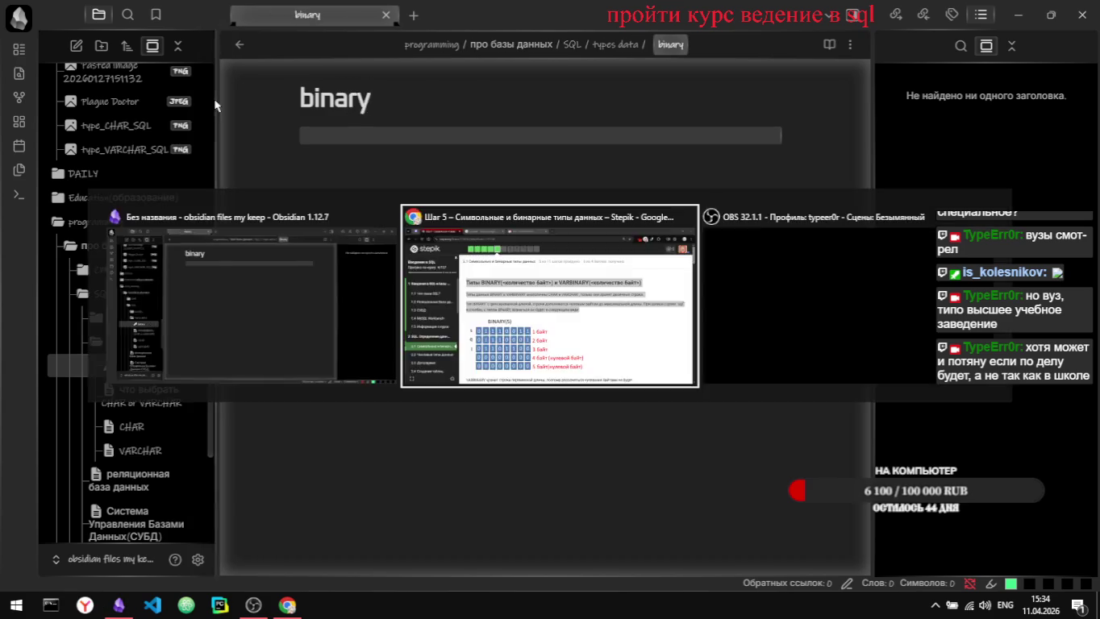
key("alt+Tab")
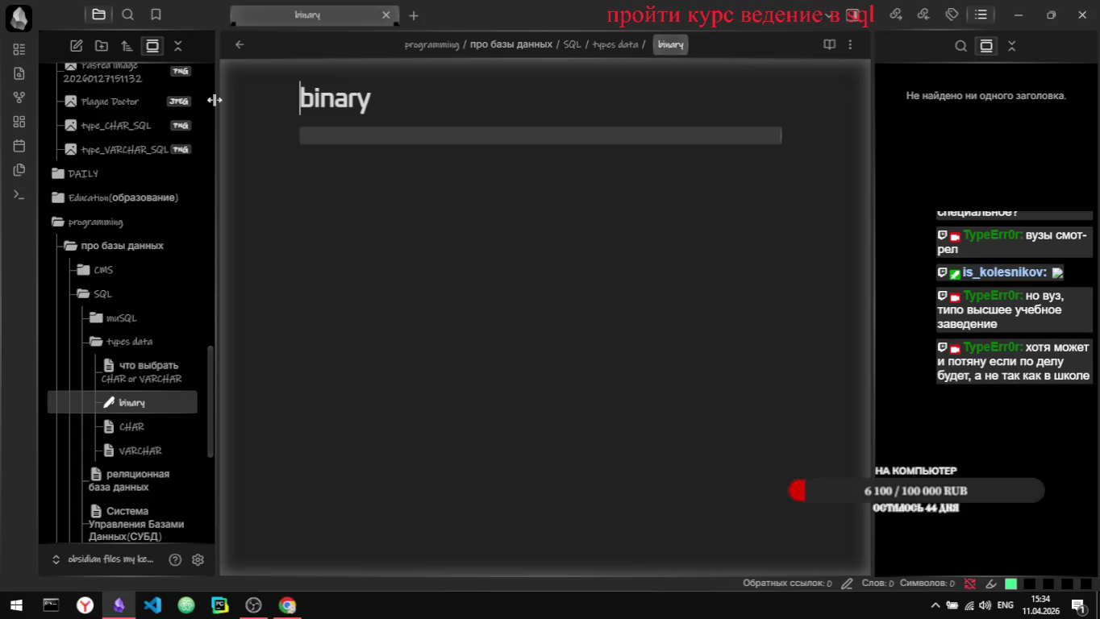
Step: Retitle the note 'BINARY and VARBINARY', correcting the typos along the way
key("Delete")
key("Delete")
key("Delete")
key("Delete")
key("Delete")
key("Delete")
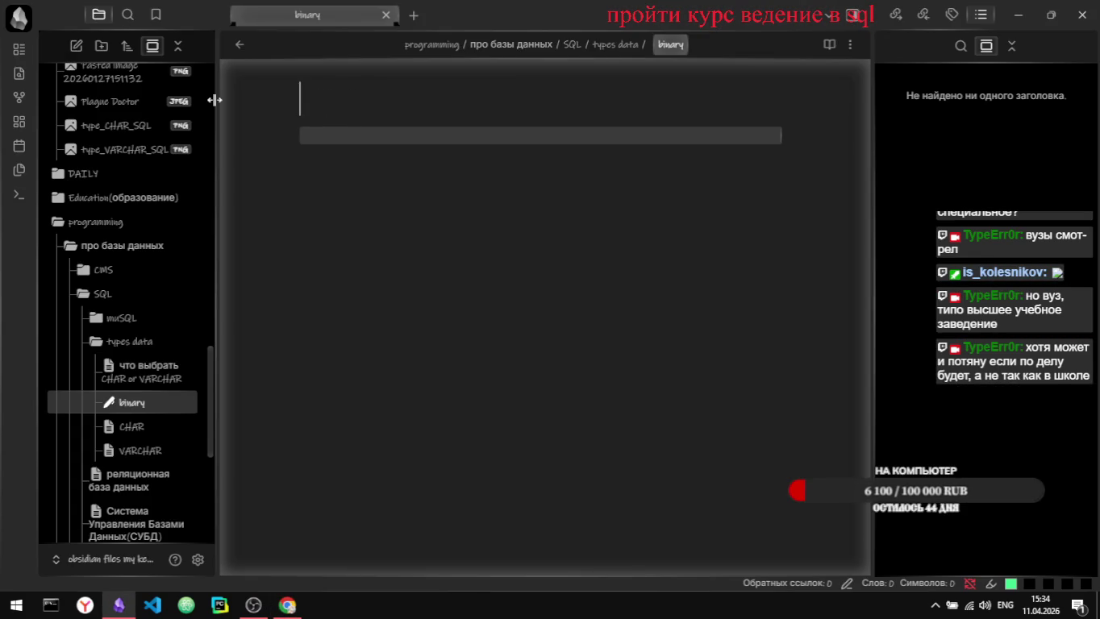
type("BINARY")
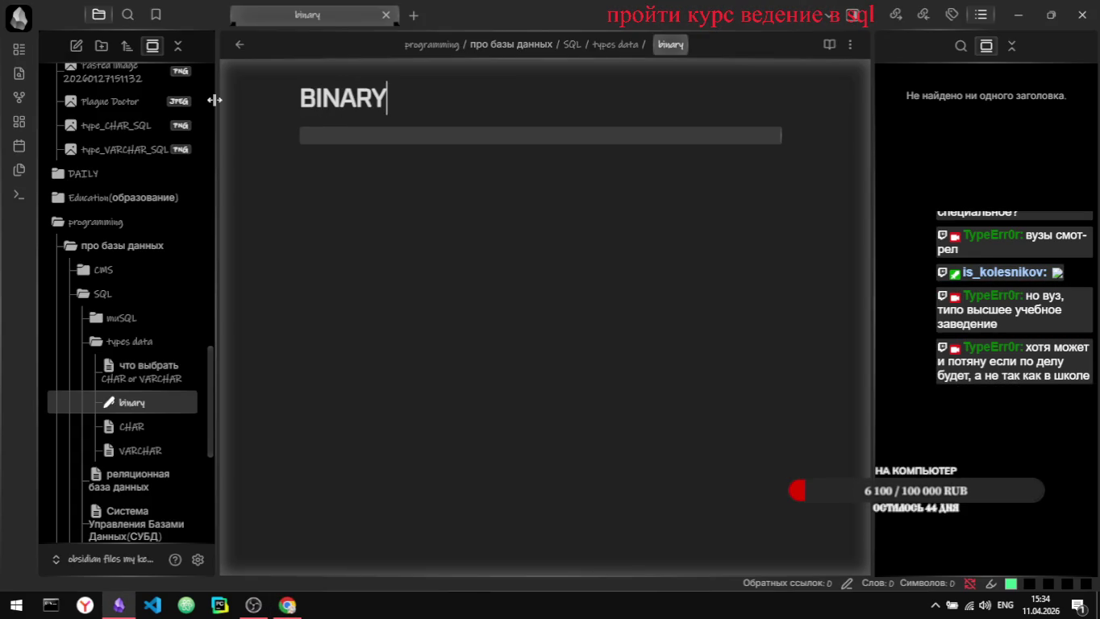
key("alt+shift")
type(" ФТ")
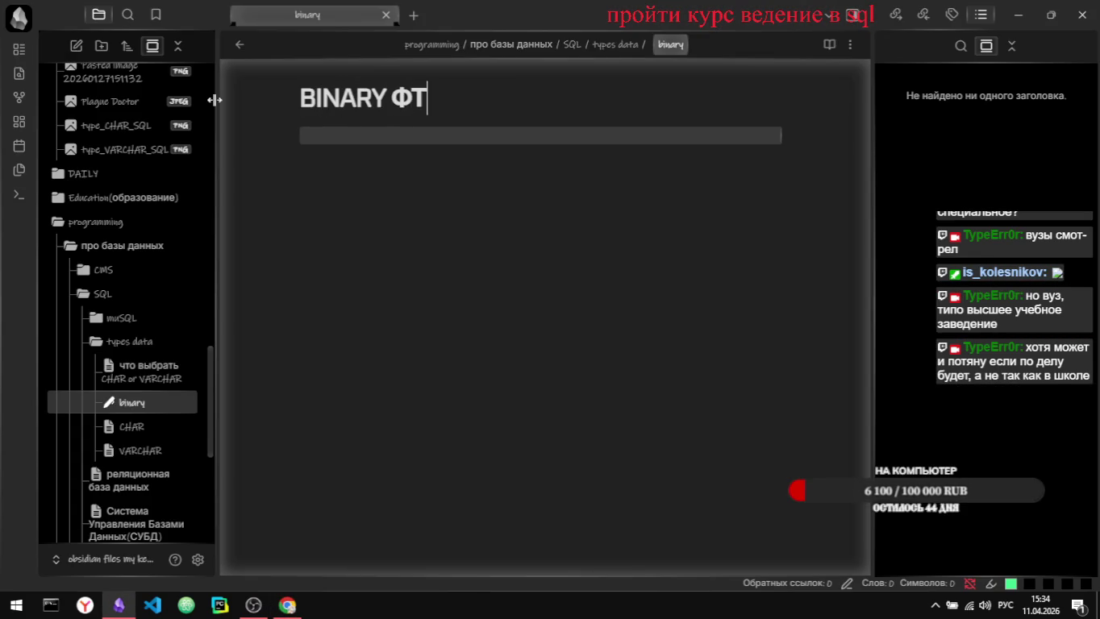
key("BackSpace")
key("alt+shift")
type("ANF")
key("BackSpace")
key("BackSpace")
key("BackSpace")
type("a")
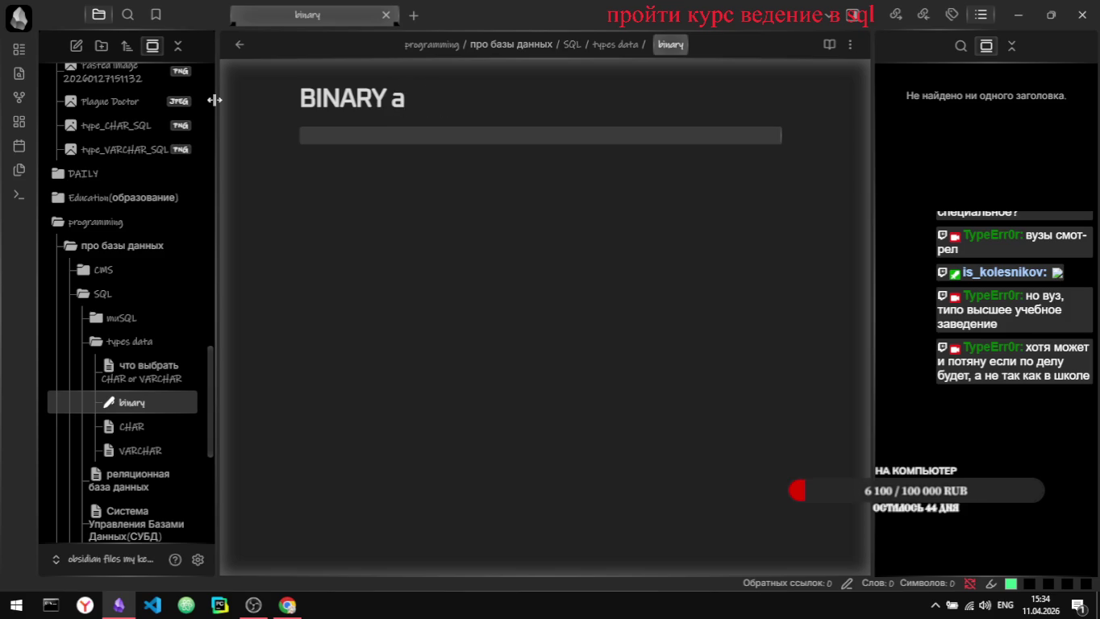
type("nd")
key("alt+shift")
type(" VARBINARY")
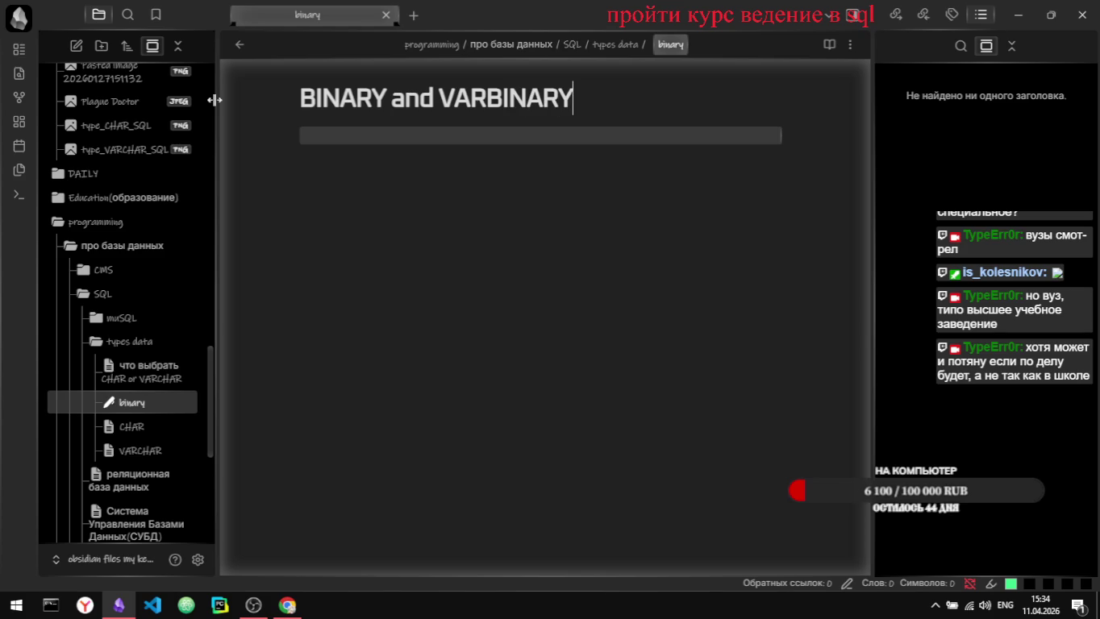
Step: Paste the copied lesson heading and paragraphs into the body and show its backlinks
left_click(484, 171)
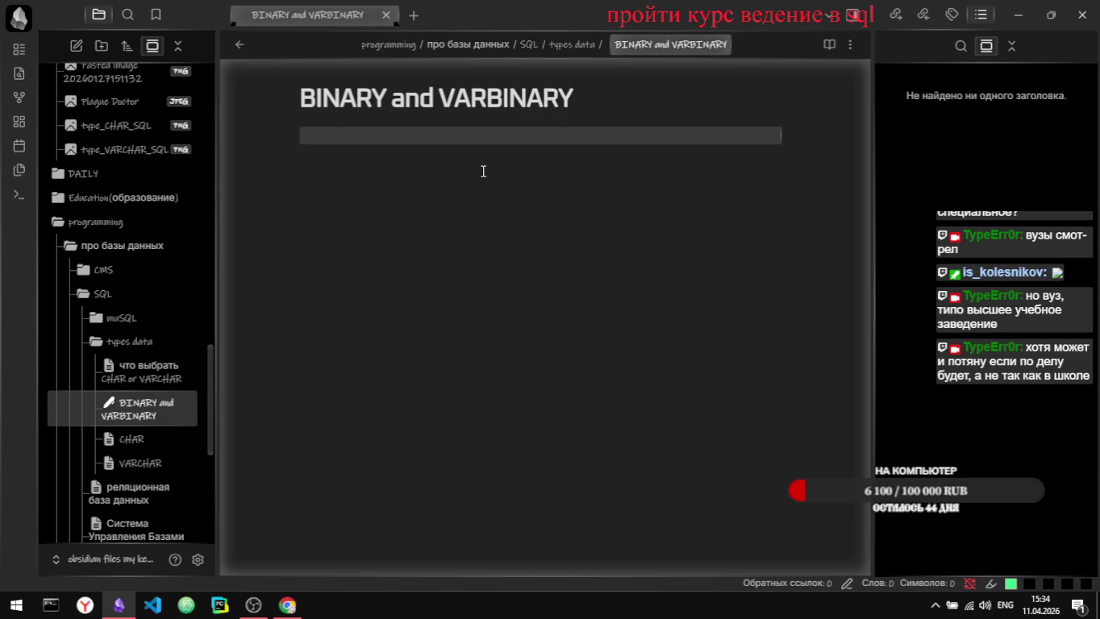
key("ctrl+v")
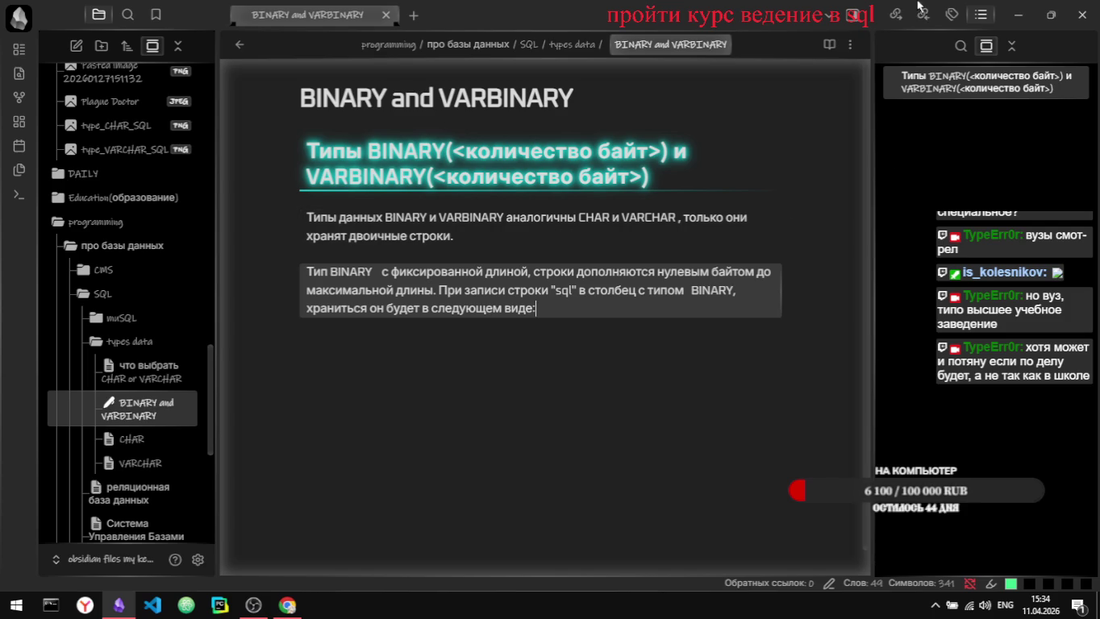
left_click(896, 14)
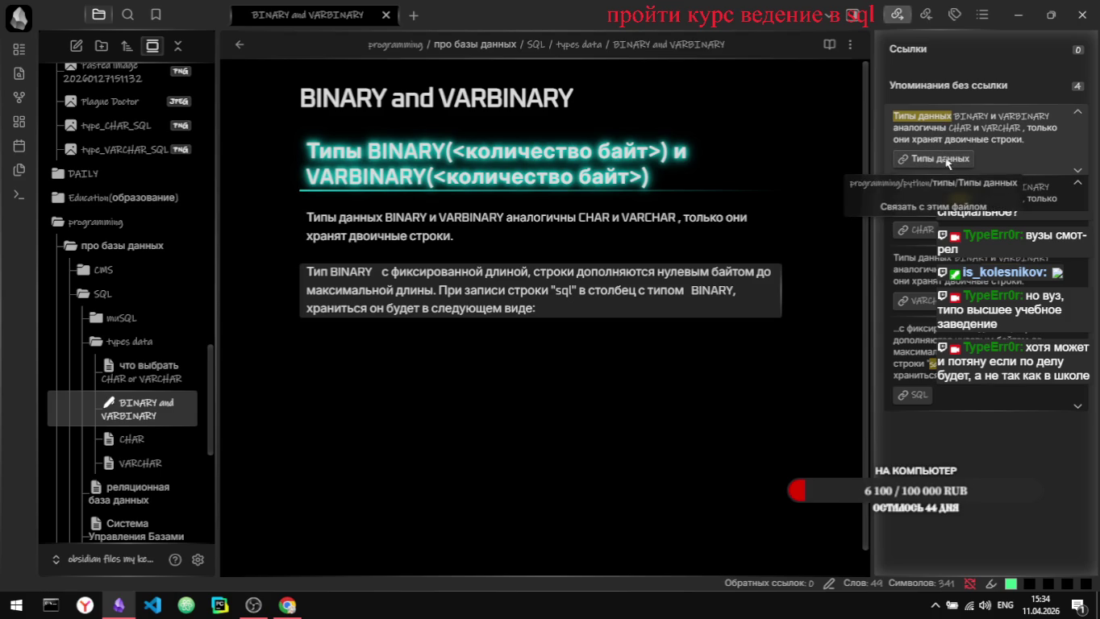
Step: Under python > типы, rename the Типы данных note to 'Типы данных python'
scroll(199, 282, "down", 3)
scroll(161, 363, "down", 2)
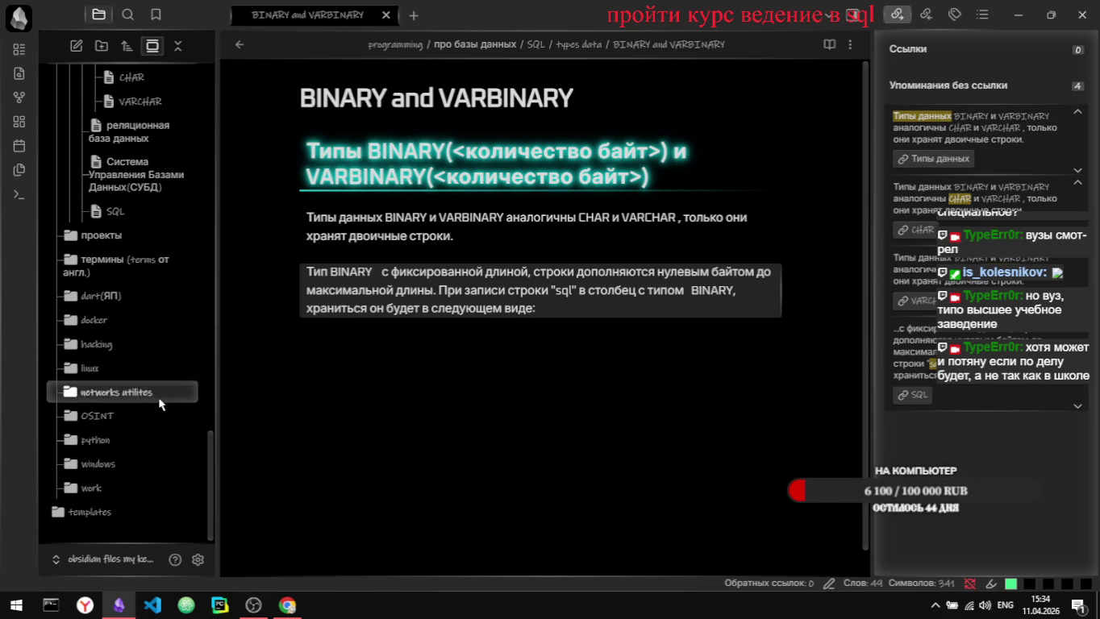
left_click(102, 444)
scroll(113, 403, "down", 3)
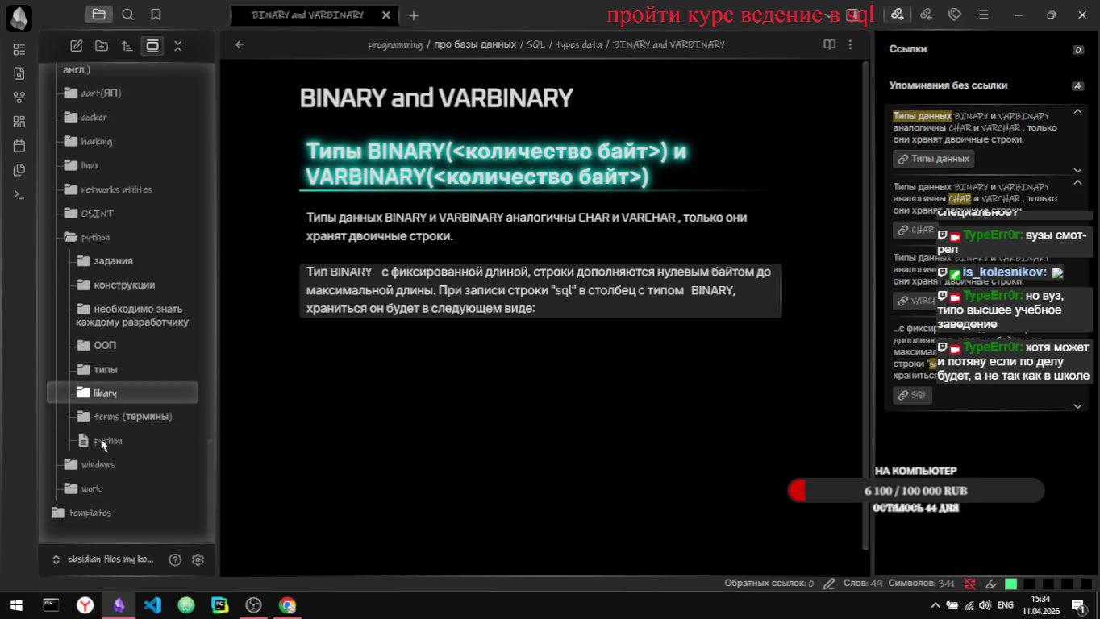
left_click(117, 369)
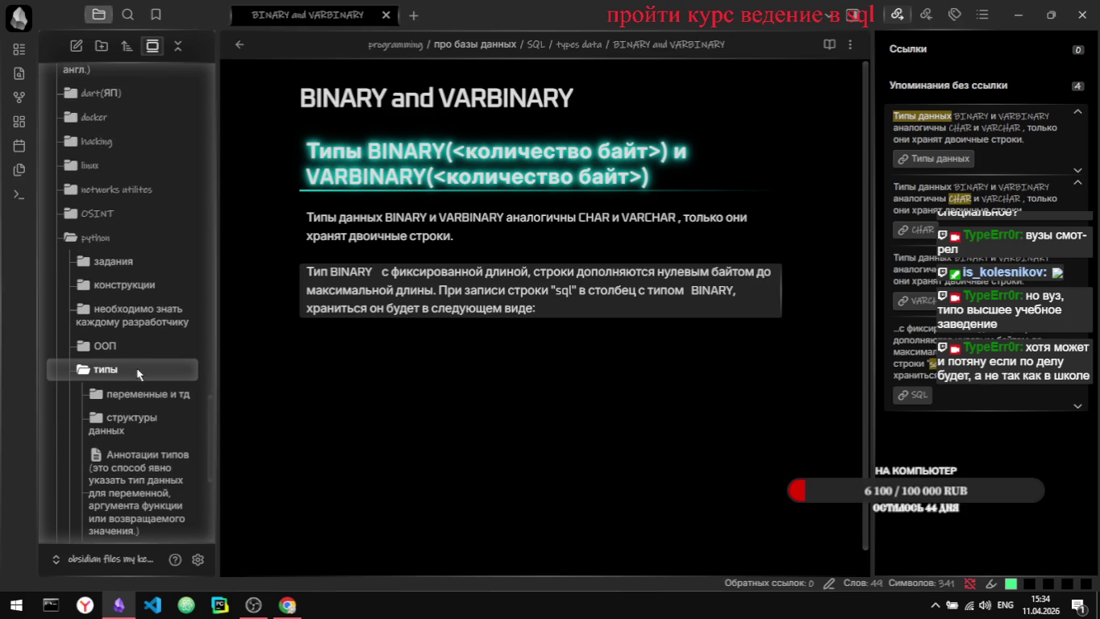
scroll(137, 374, "down", 2)
scroll(137, 373, "down", 1)
scroll(137, 373, "down", 1)
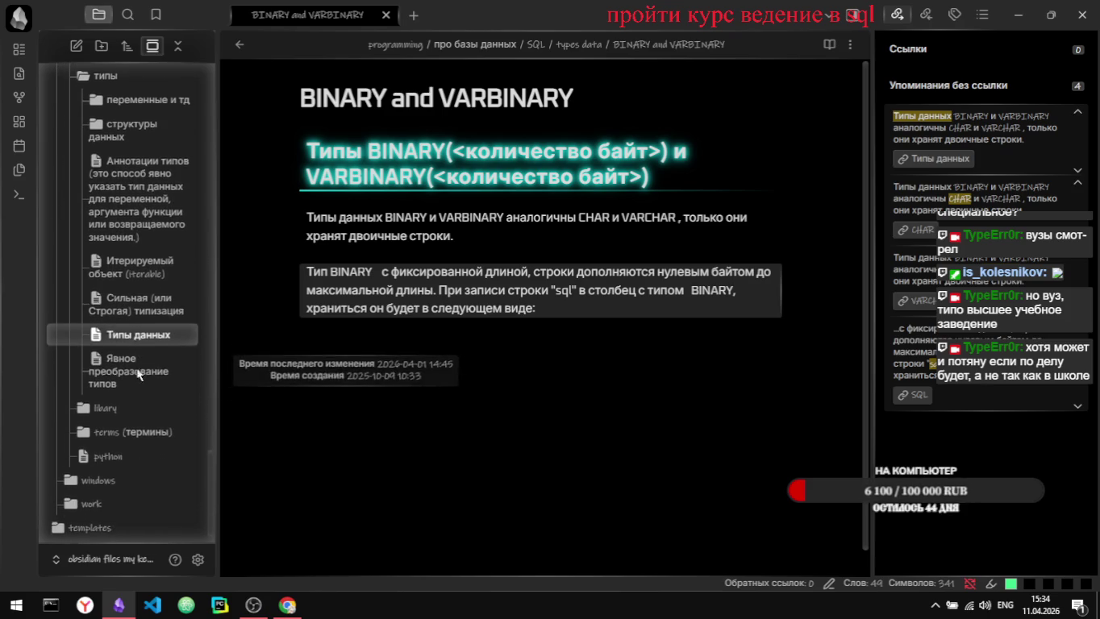
left_click(137, 335)
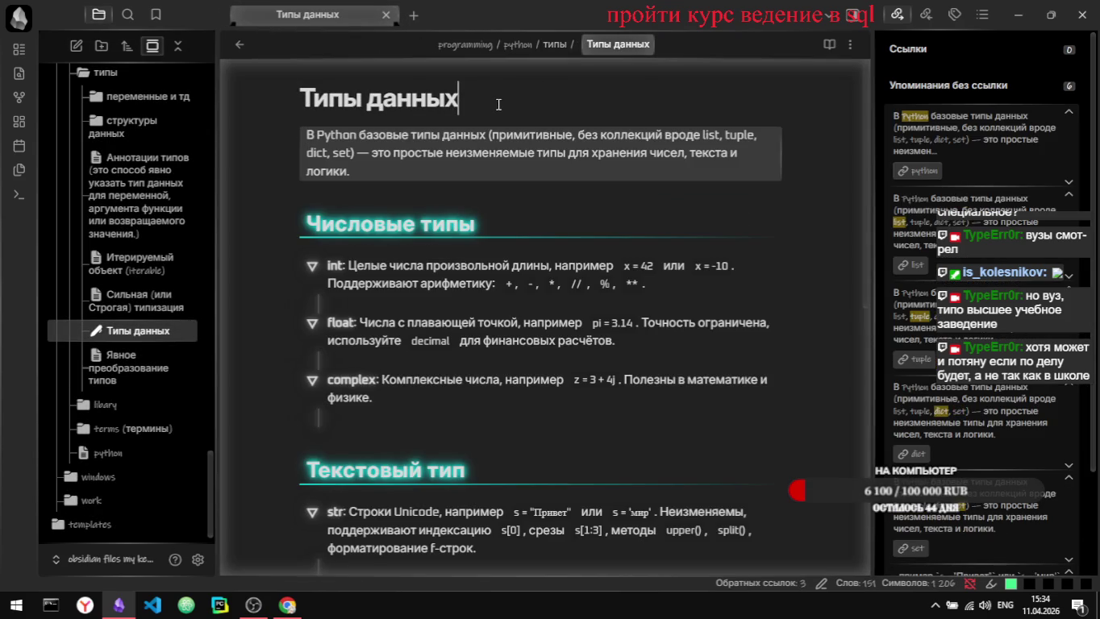
type(" python")
key("Return")
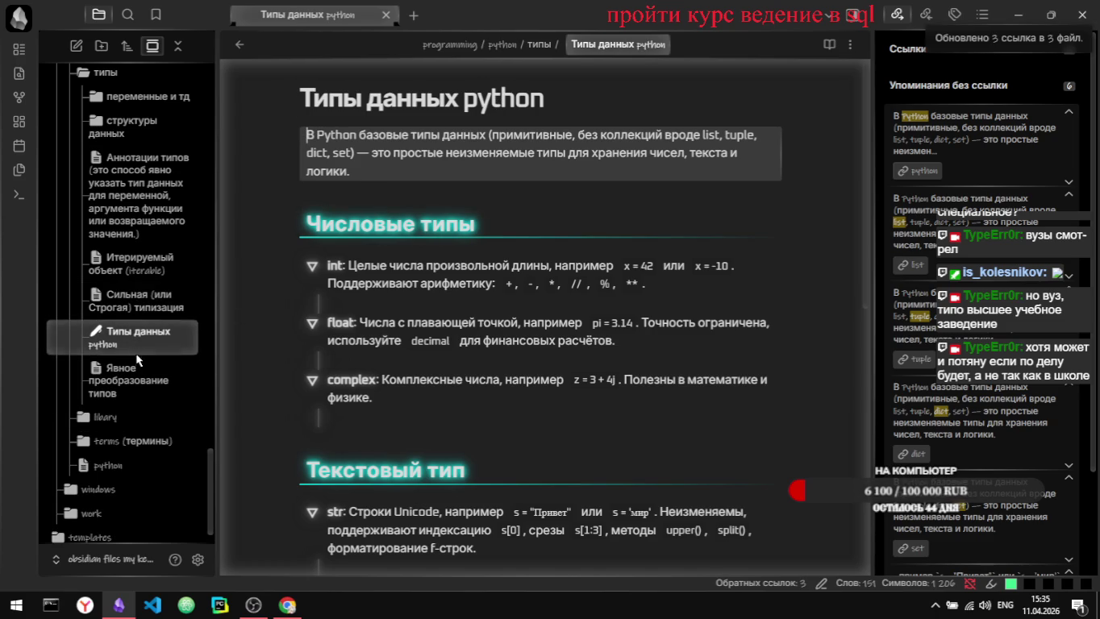
Step: Collapse the типы folder and reopen the 'что выбрать CHAR or VARCHAR' note
scroll(135, 353, "up", 1)
scroll(133, 345, "up", 1)
scroll(129, 335, "up", 1)
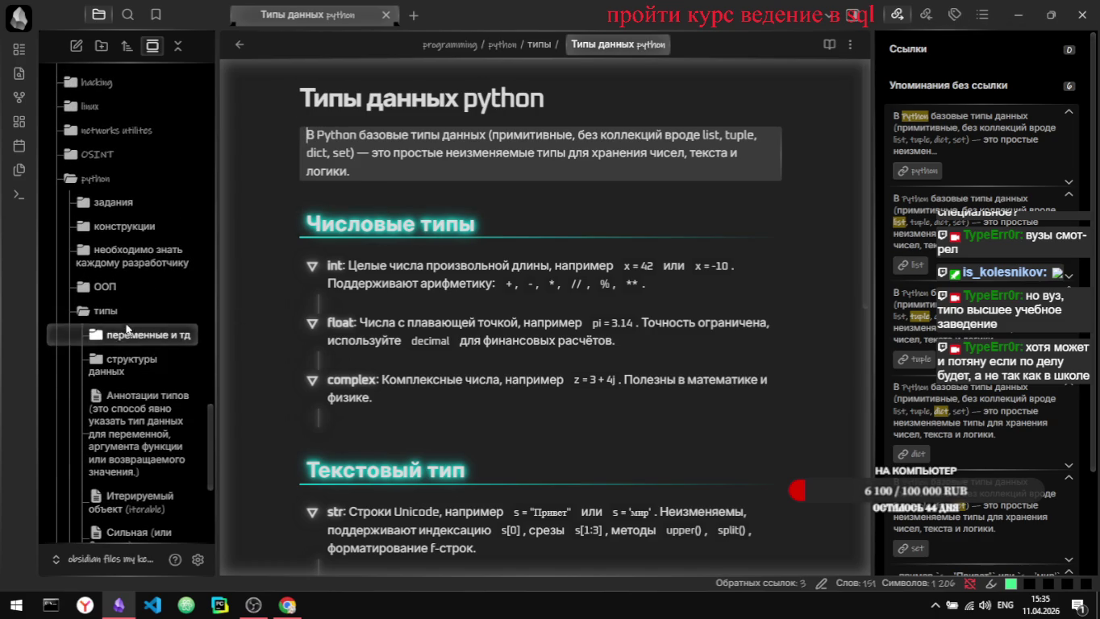
left_click(127, 320)
scroll(126, 321, "up", 2)
scroll(125, 323, "up", 1)
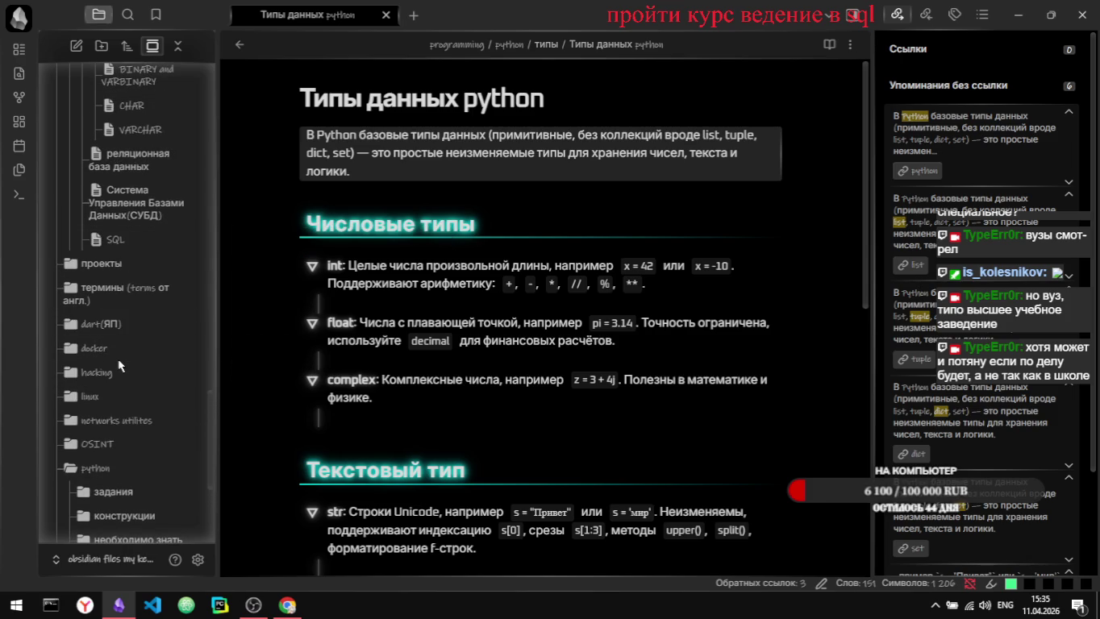
scroll(113, 347, "down", 1)
scroll(119, 363, "up", 1)
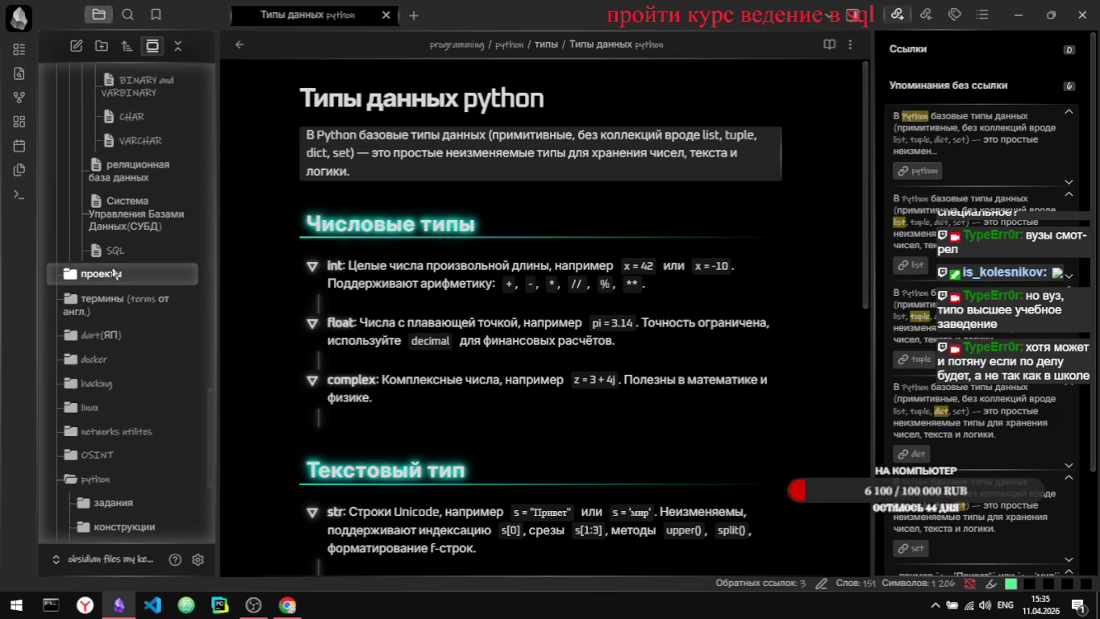
scroll(113, 277, "up", 1)
scroll(113, 277, "up", 2)
scroll(112, 274, "up", 1)
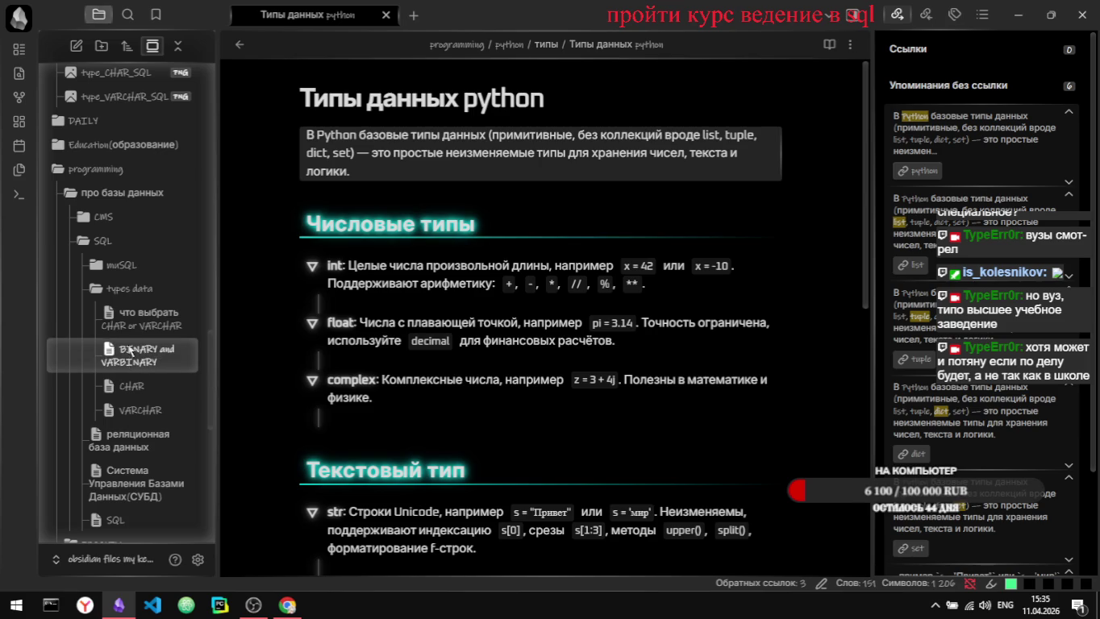
left_click(141, 319)
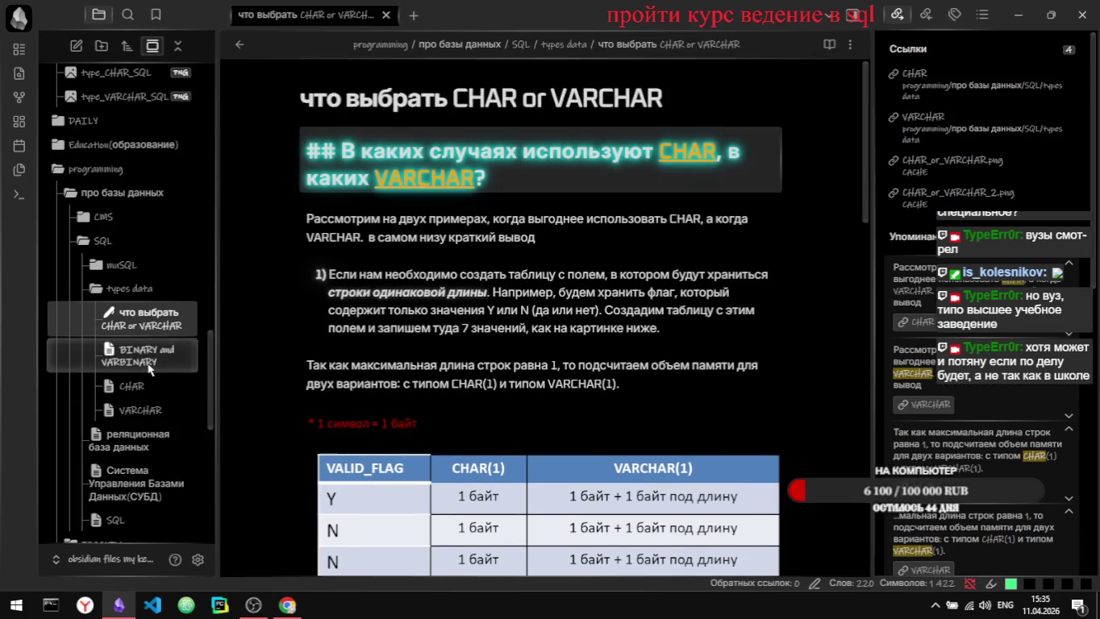
Step: Copy the BINARY(5) diagram from Stepik into a new line of the BINARY and VARBINARY note
left_click(148, 367)
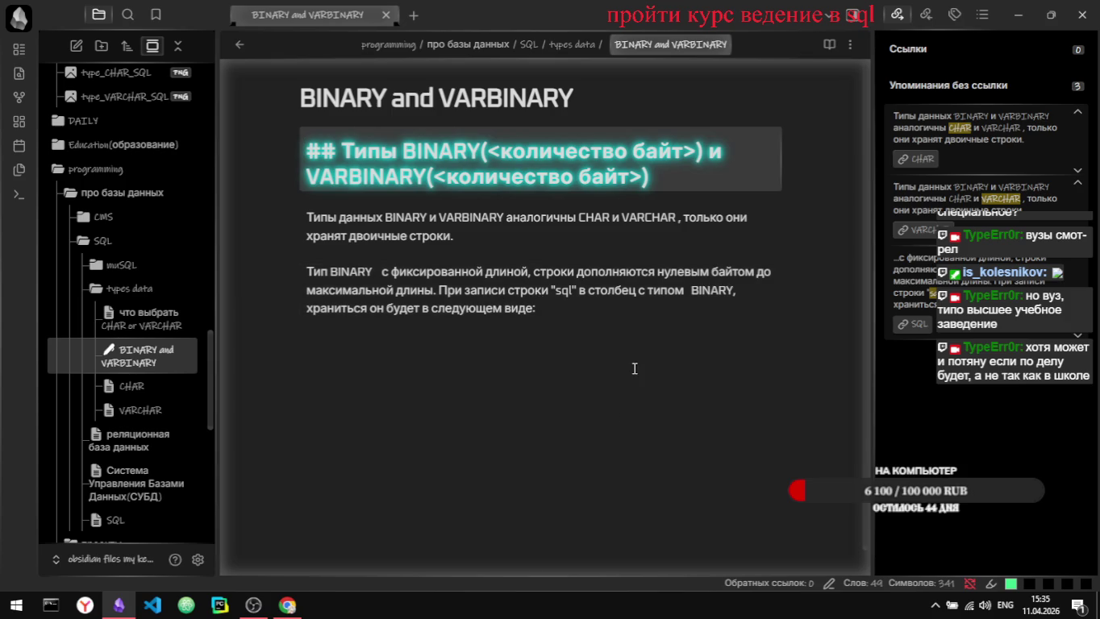
key("Return")
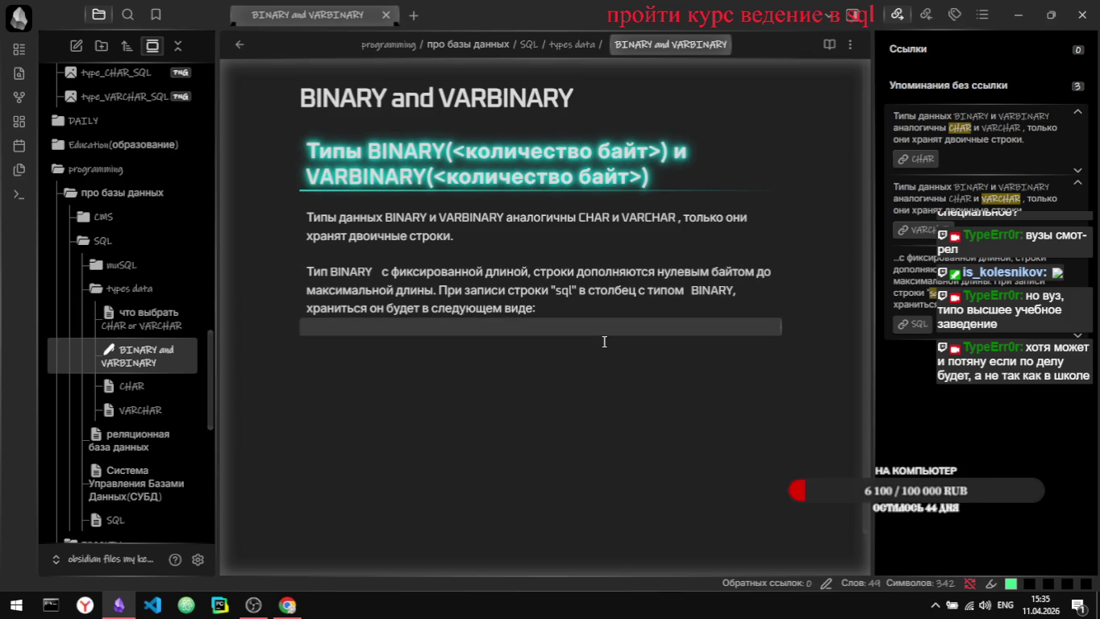
key("alt+Tab")
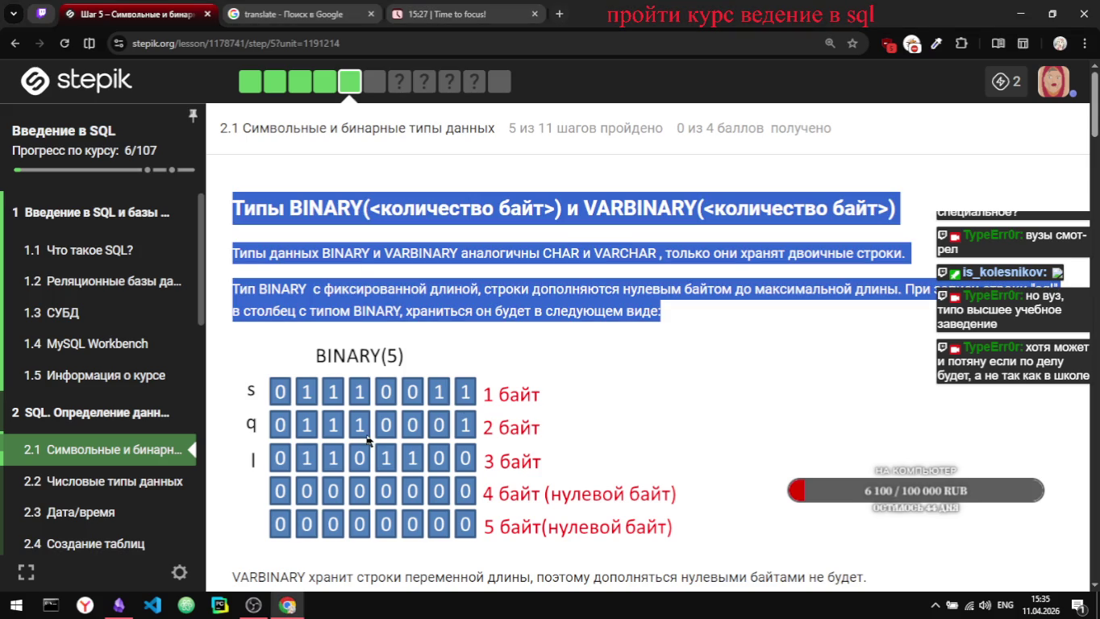
right_click(368, 436)
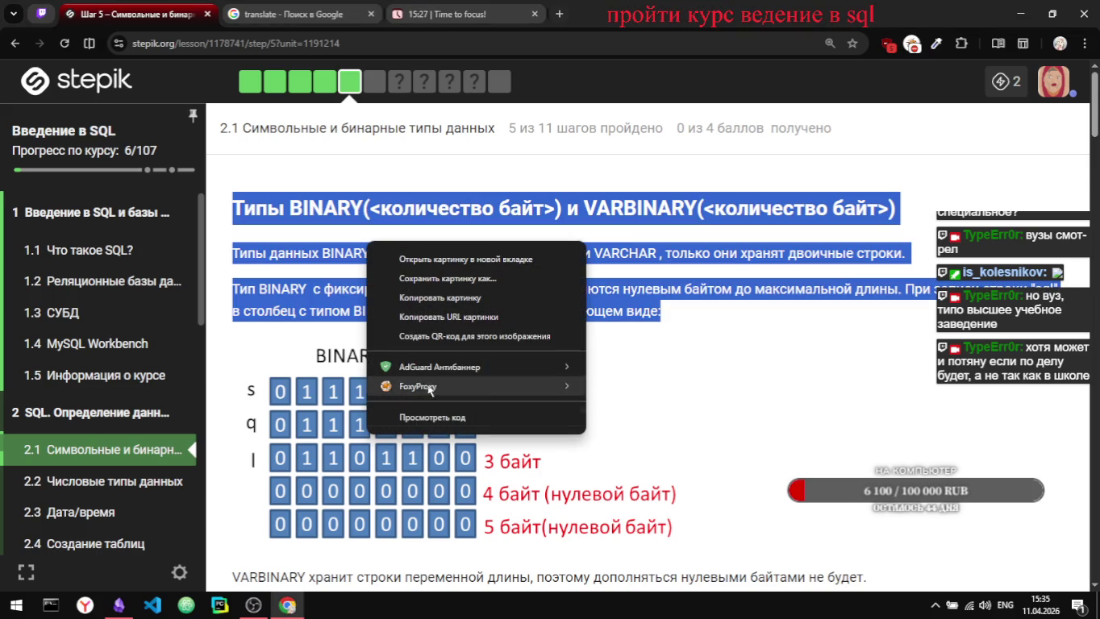
left_click(469, 299)
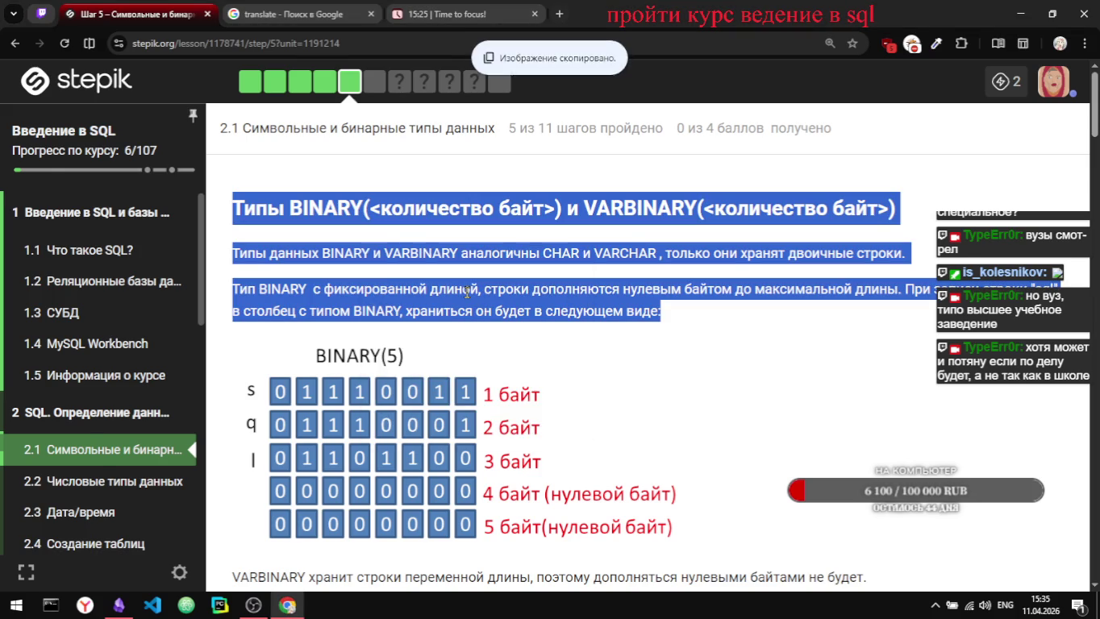
key("alt+Tab")
key("ctrl+v")
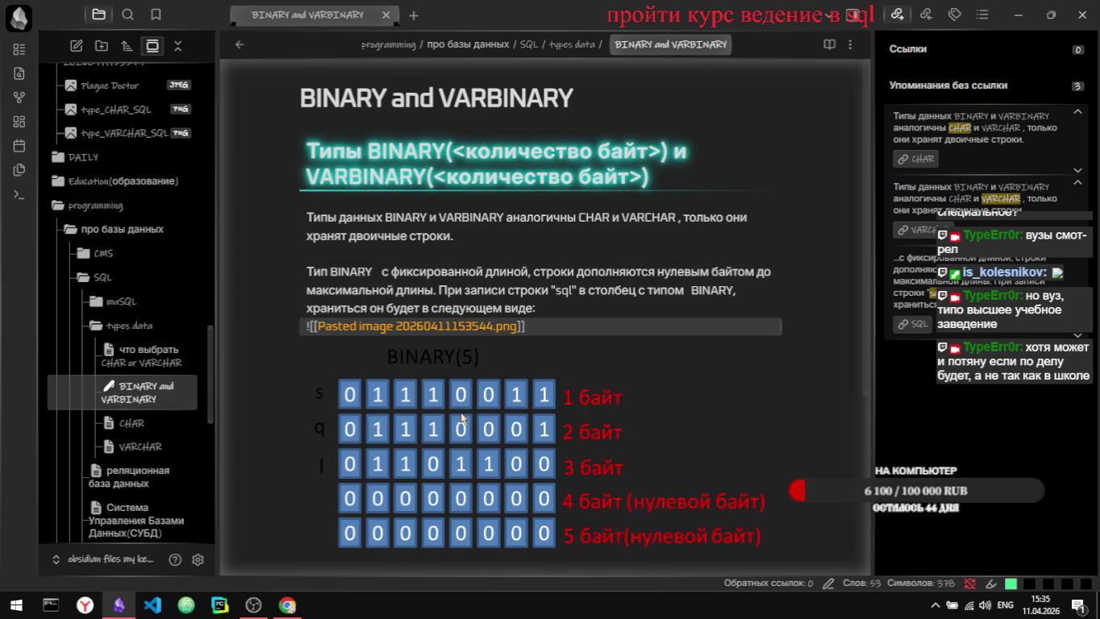
Step: Open the pasted image in its own tab and start editing its file name
left_click(452, 326, "ctrl")
left_click(583, 44)
key("BackSpace")
key("BackSpace")
key("BackSpace")
key("BackSpace")
key("BackSpace")
key("BackSpace")
key("BackSpace")
key("BackSpace")
Step: Rename the pasted image file to BINARY(5)
key("Delete")
key("Delete")
key("Delete")
key("Delete")
key("Delete")
key("Delete")
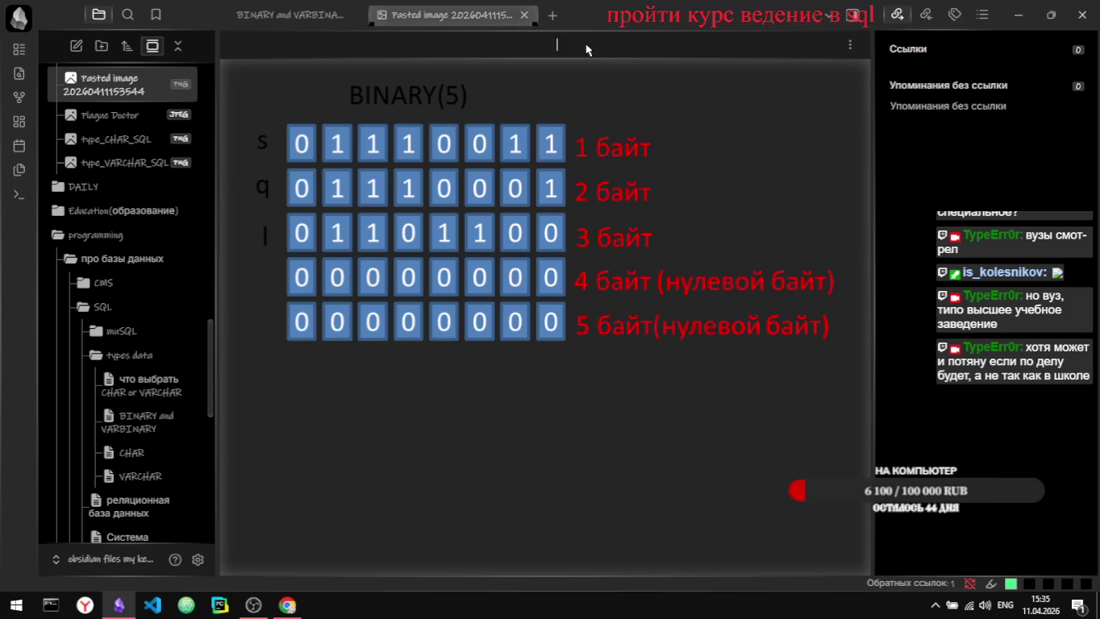
type("BINARY")
type("()")
type("n")
key("BackSpace")
type("5")
key("Return")
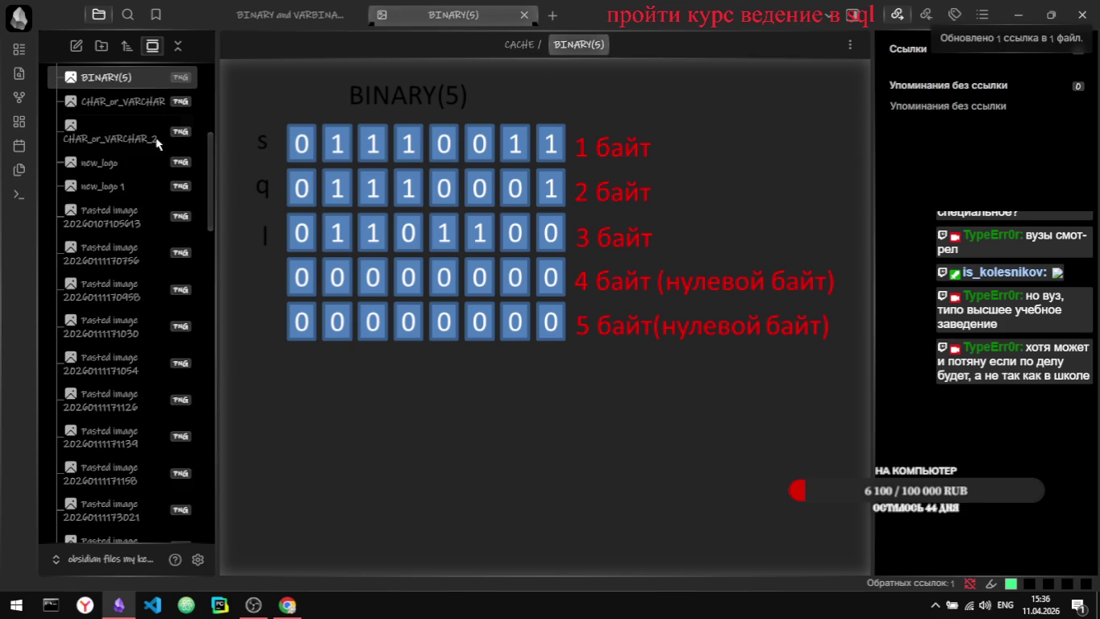
Step: Close the extra CHAR_or_VARCHAR image tab, leaving the BINARY and VARBINARY note
scroll(46, 171, "up", 4)
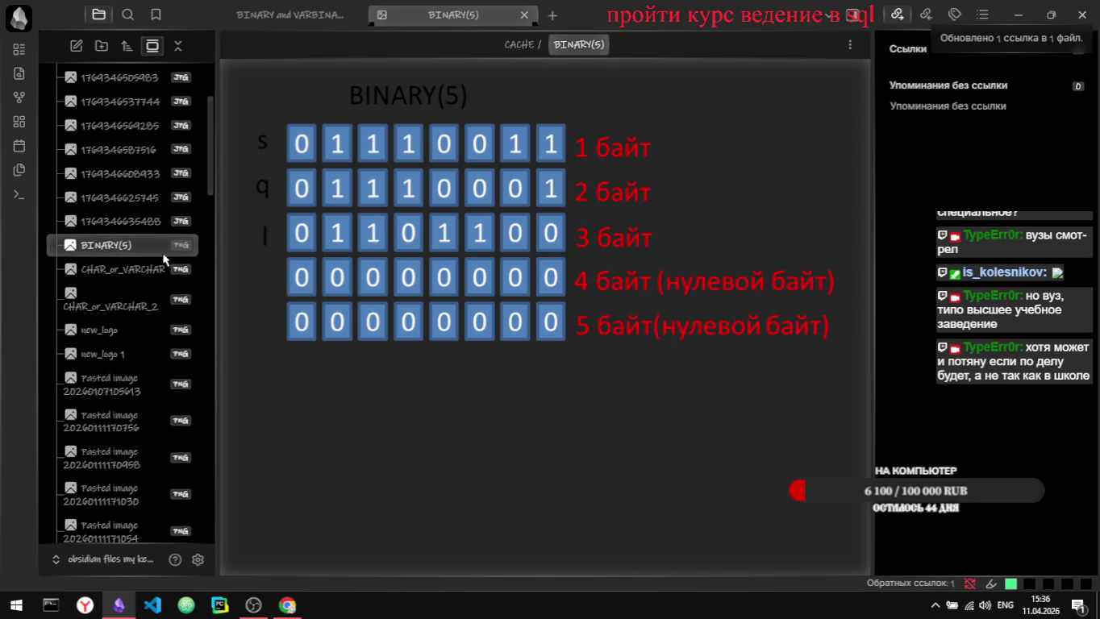
scroll(163, 260, "up", 1)
scroll(165, 266, "up", 1)
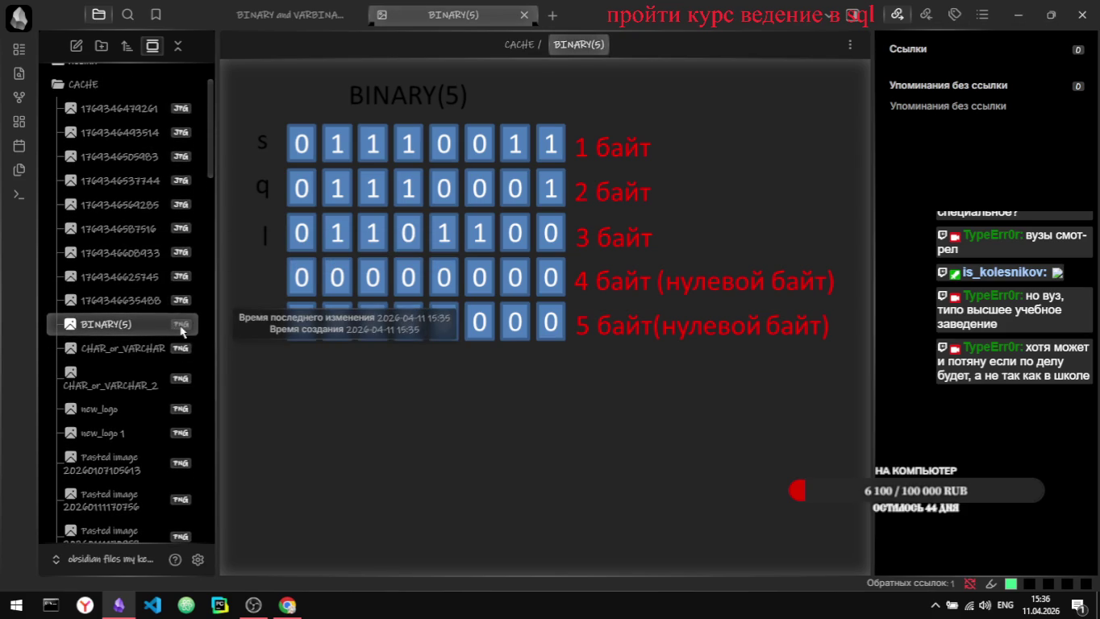
left_click(121, 349)
left_click(107, 325)
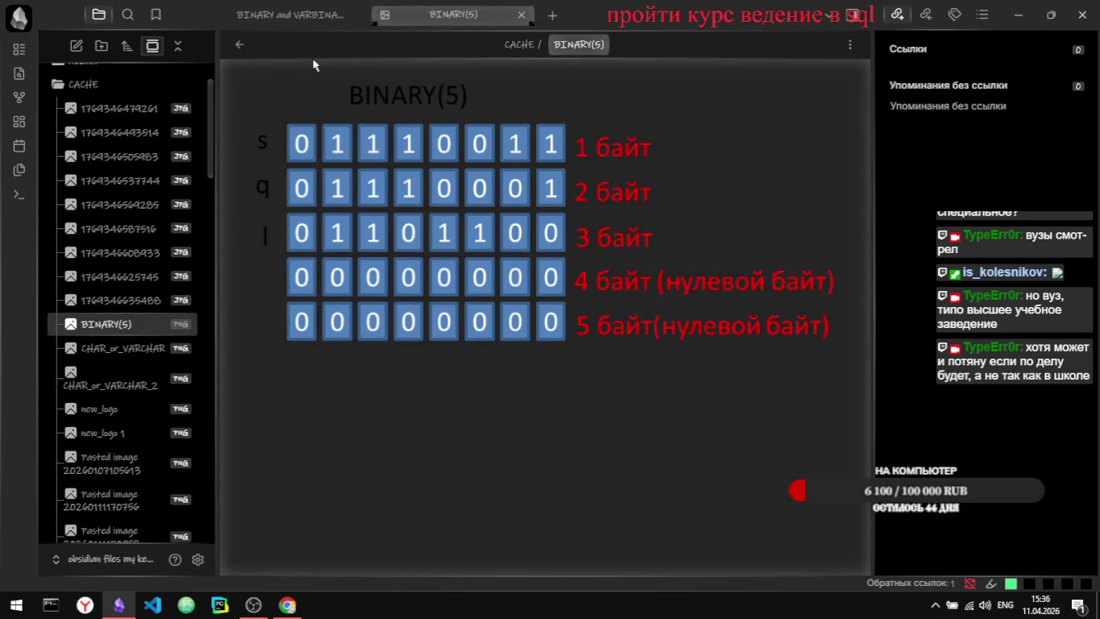
left_click(240, 44)
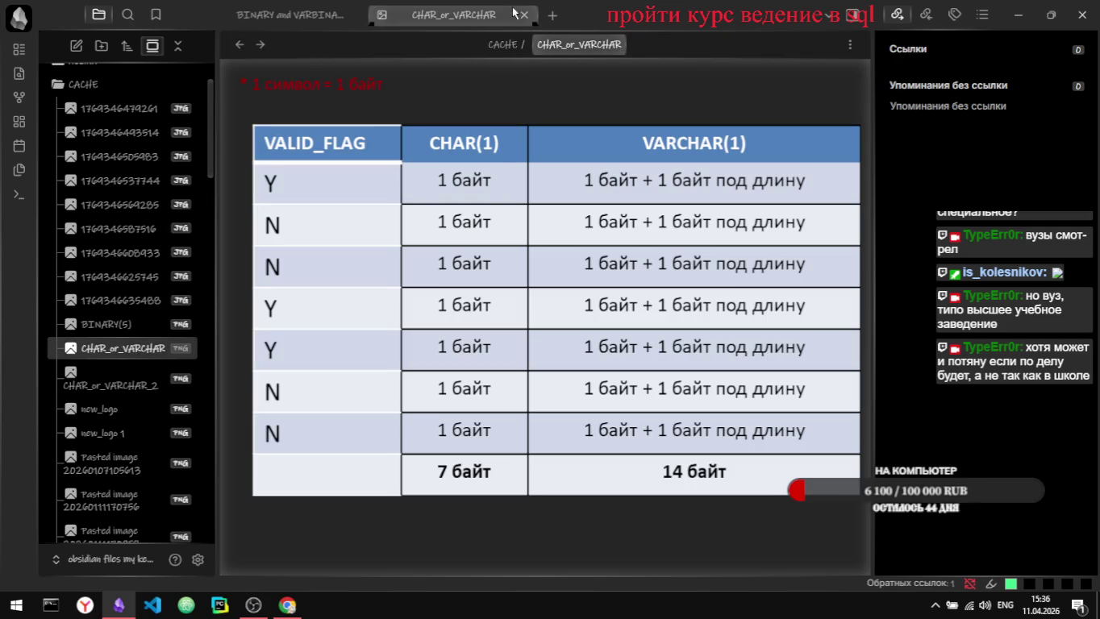
key("ctrl+Tab")
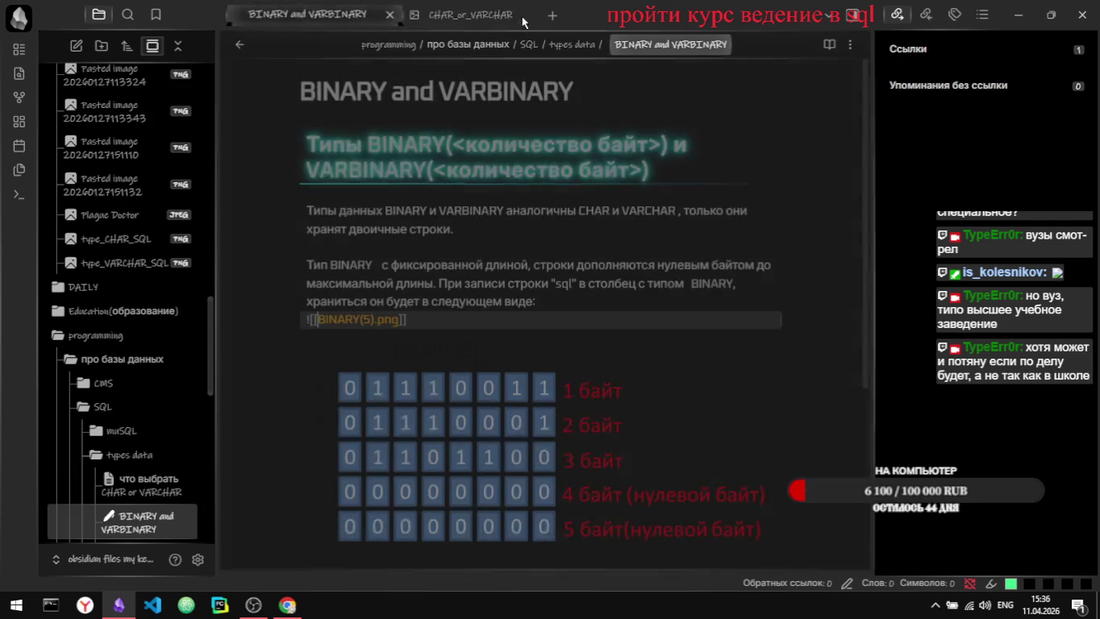
left_click(526, 16)
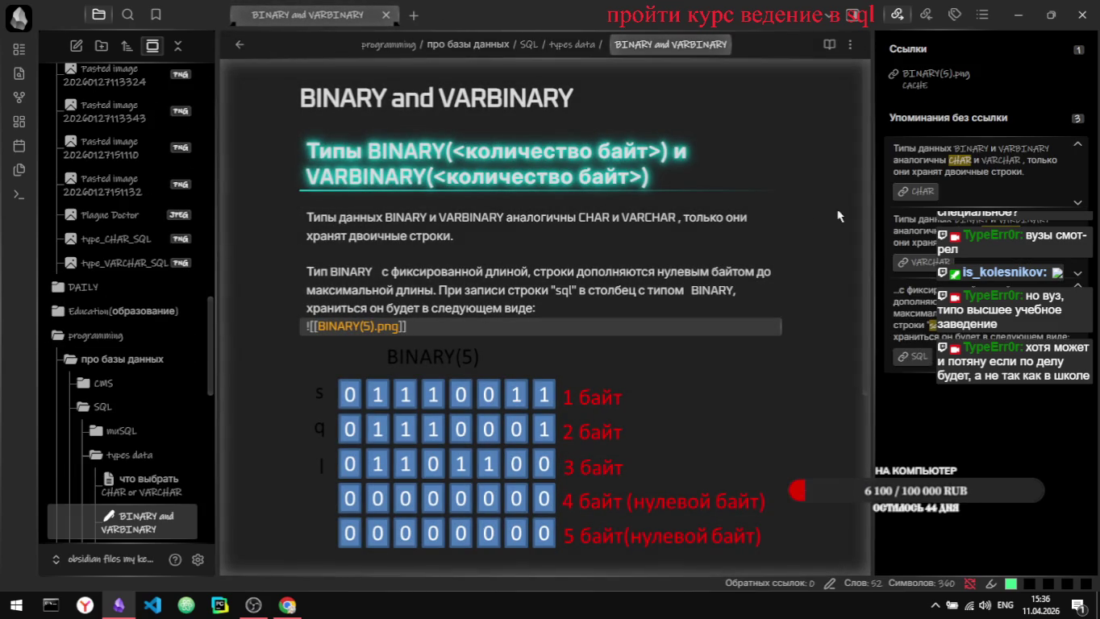
scroll(752, 382, "down", 2)
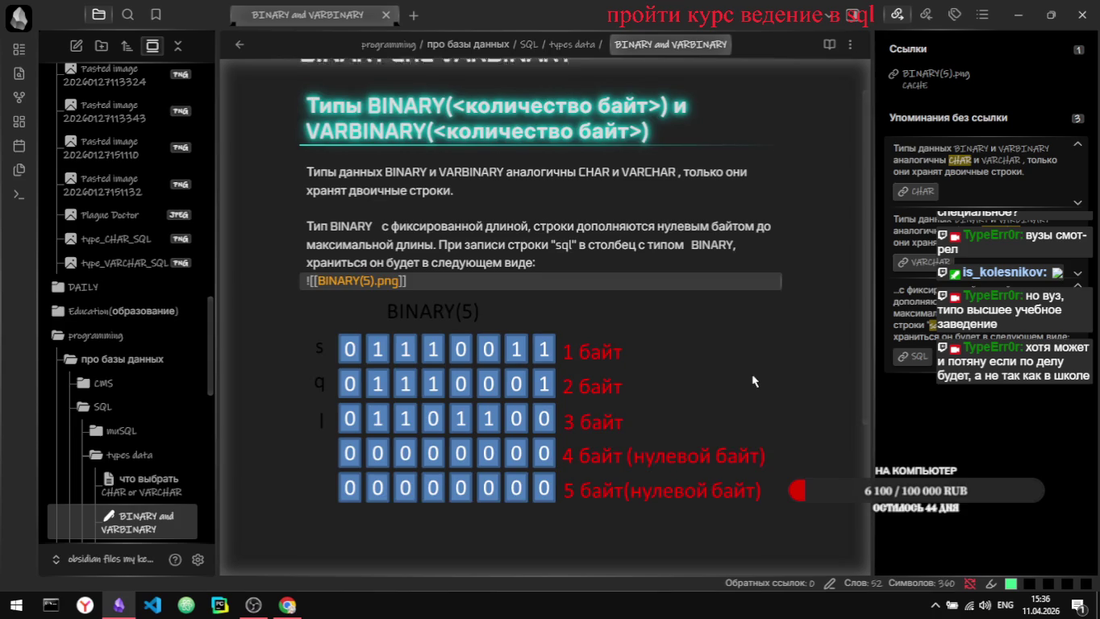
scroll(752, 382, "down", 3)
key("alt+Tab")
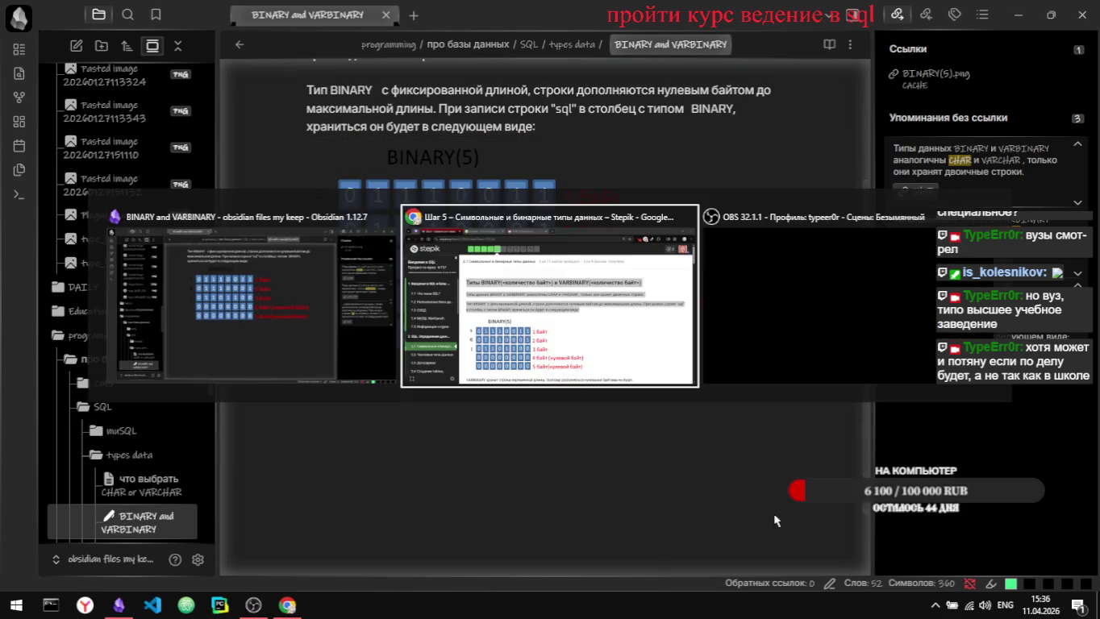
Step: Select and copy the closing VARBINARY sentence from the Stepik lesson
scroll(453, 452, "down", 2)
scroll(453, 452, "down", 1)
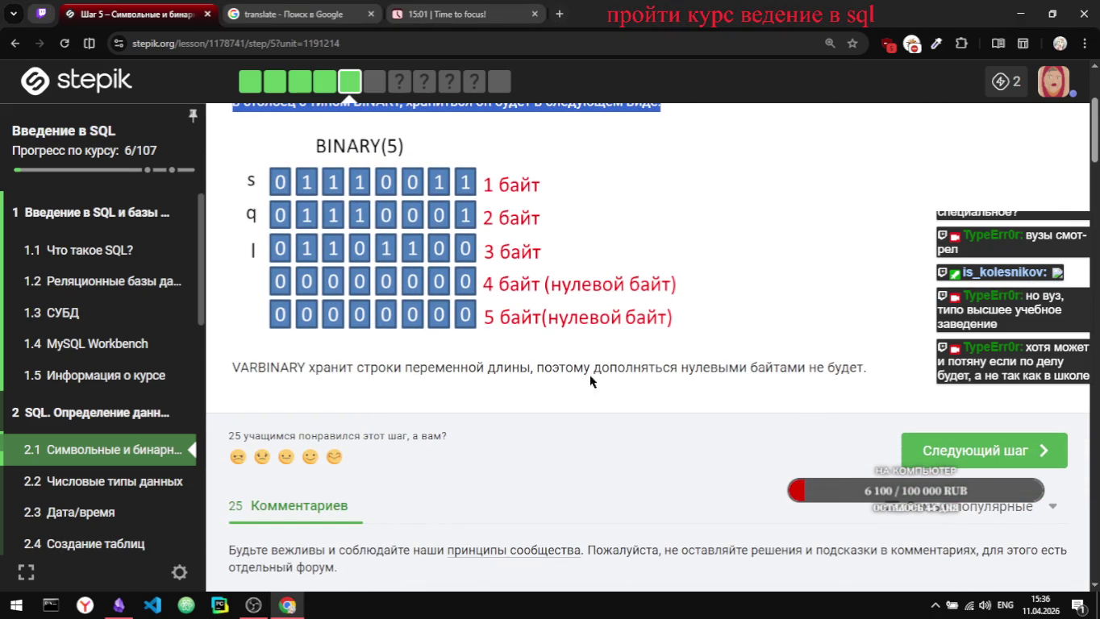
mouse_move(874, 367)
left_mouse_down()
mouse_move(607, 362)
mouse_move(292, 383)
mouse_move(178, 375)
left_mouse_up()
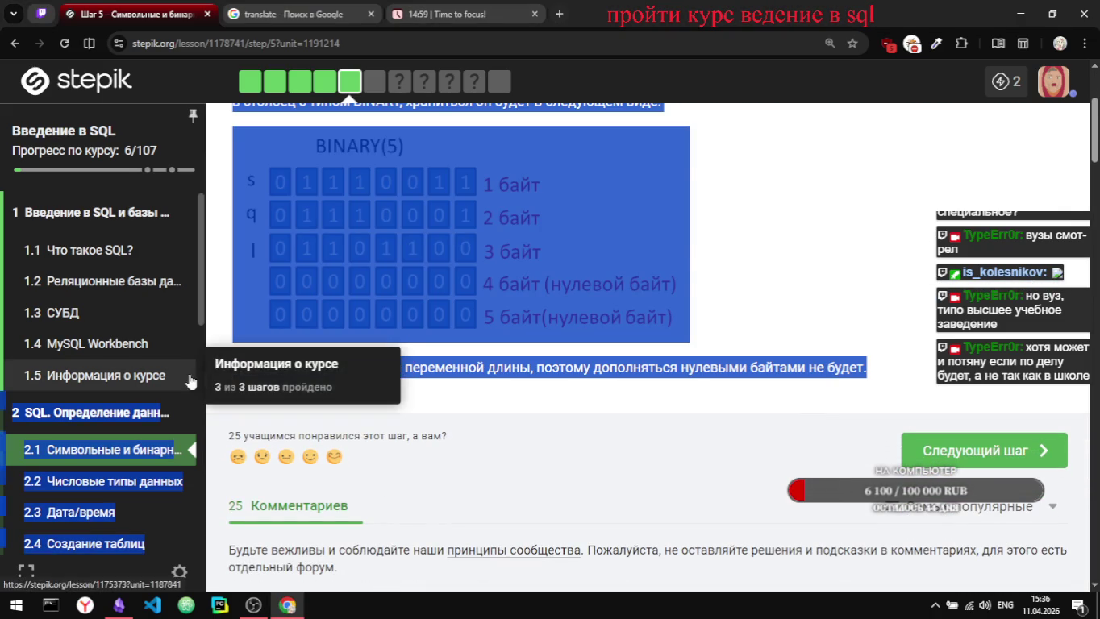
left_click(625, 399)
left_click_drag(873, 373, 533, 371)
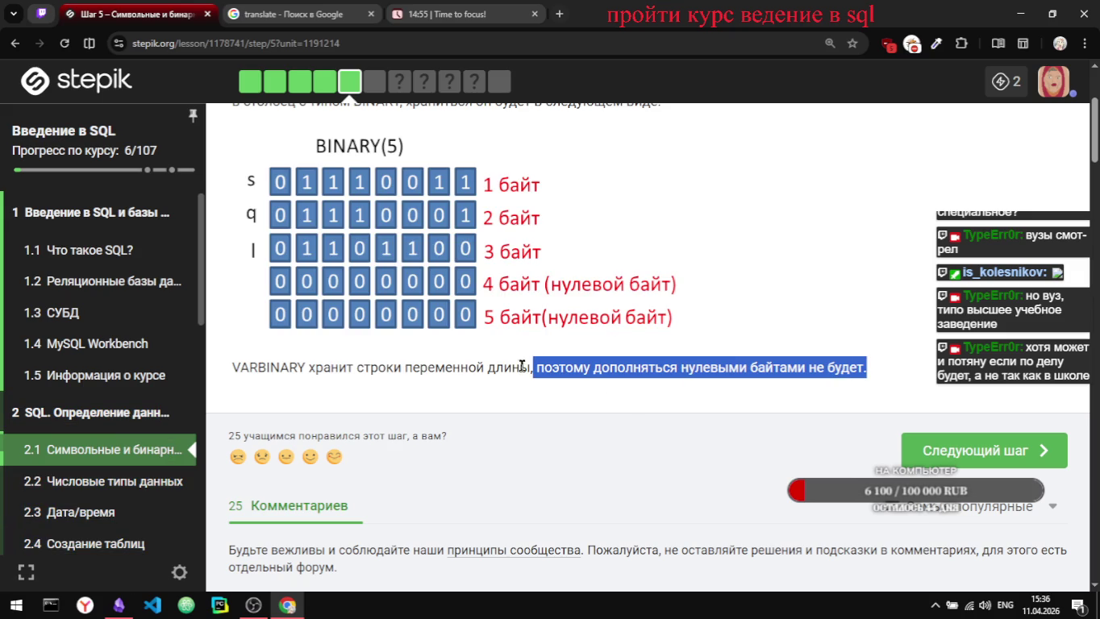
left_click_drag(227, 364, 902, 368)
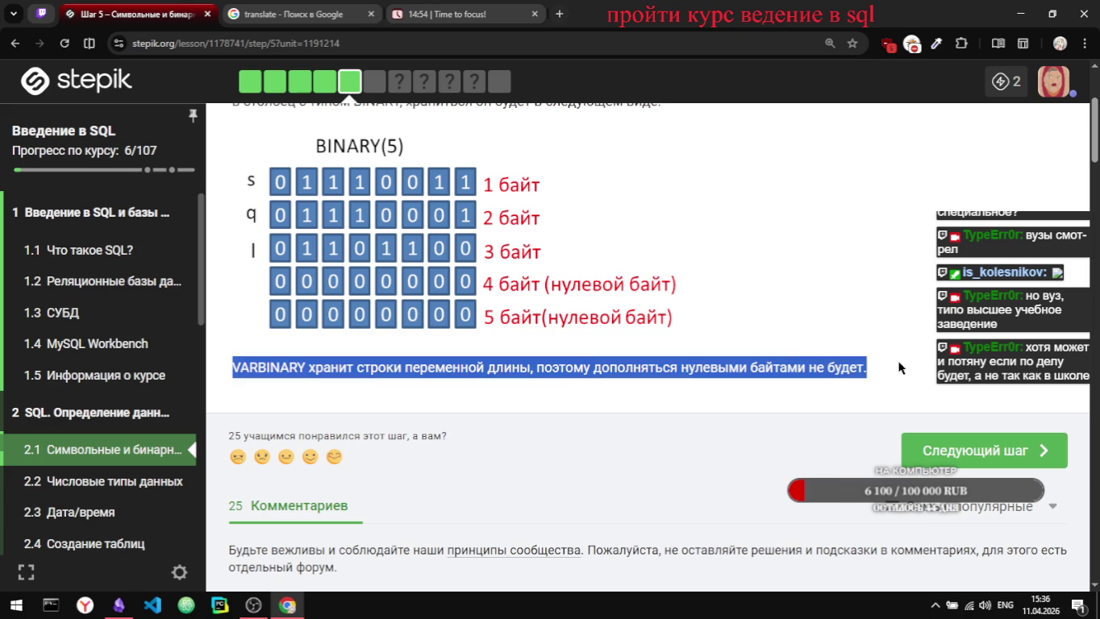
key("alt+Tab")
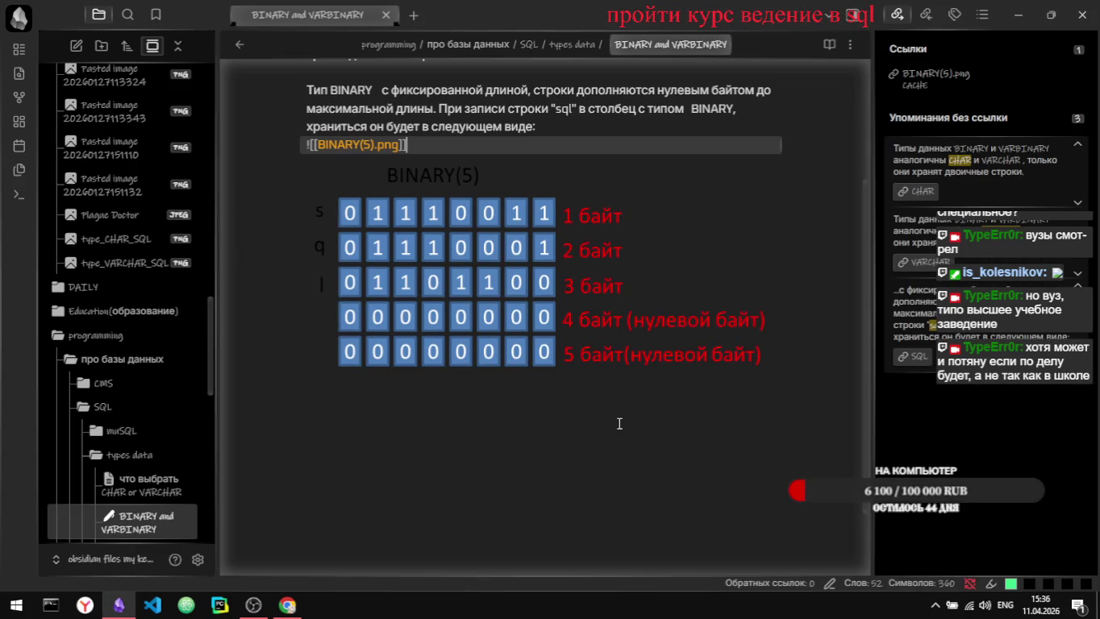
Step: Paste the VARBINARY sentence on a new line below the BINARY(5) diagram
key("Return")
type("VARBINARY хранит строки переменной длины, поэтому дополняться нулевыми байтами не будет.")
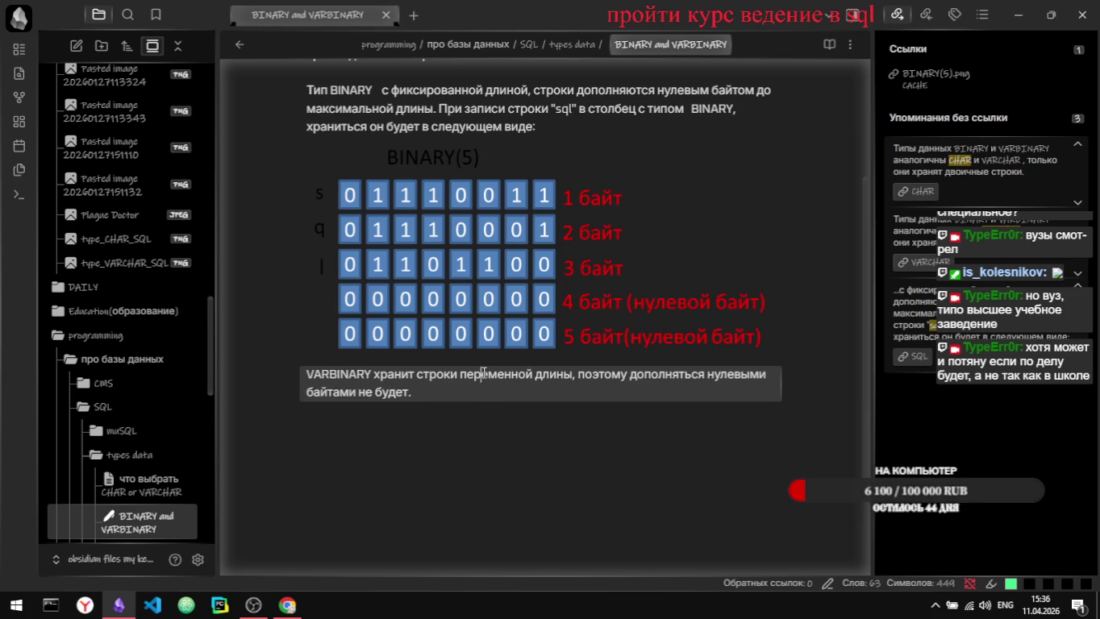
triple_click(483, 373)
left_click(556, 448)
scroll(412, 391, "up", 1)
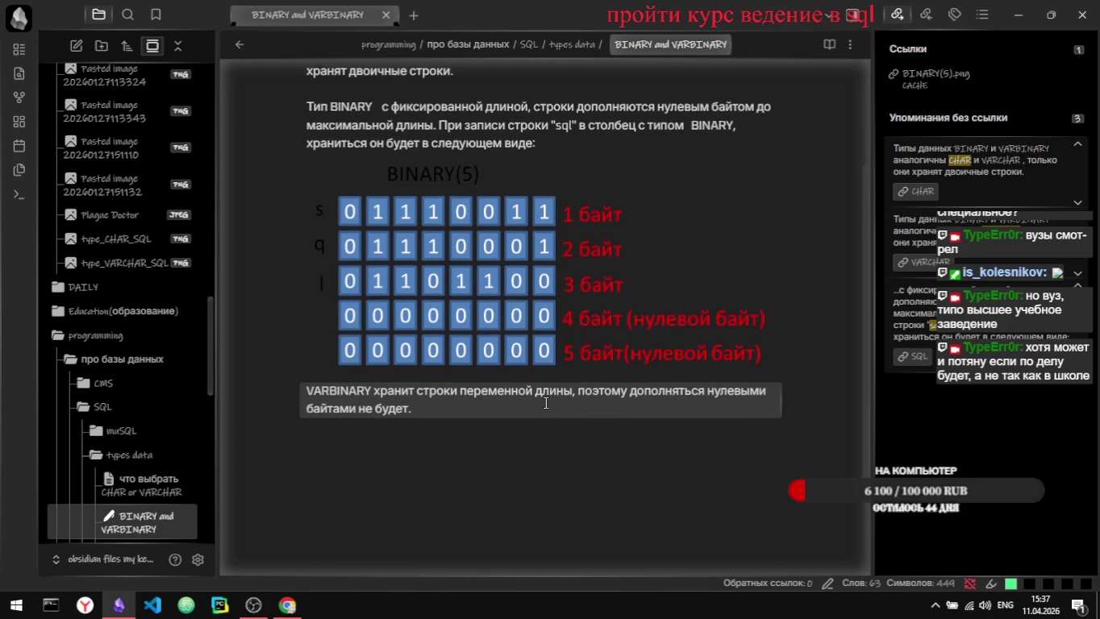
Step: Select the phrase 'строки переменной длины' and open a new browser tab
left_click_drag(417, 399, 572, 398)
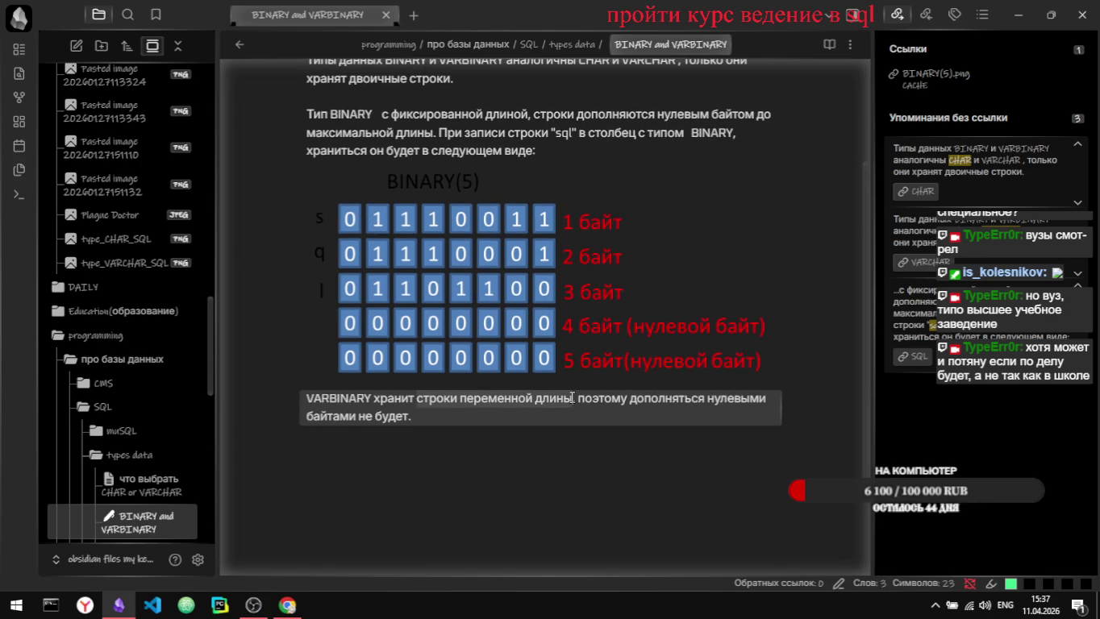
key("alt+Tab")
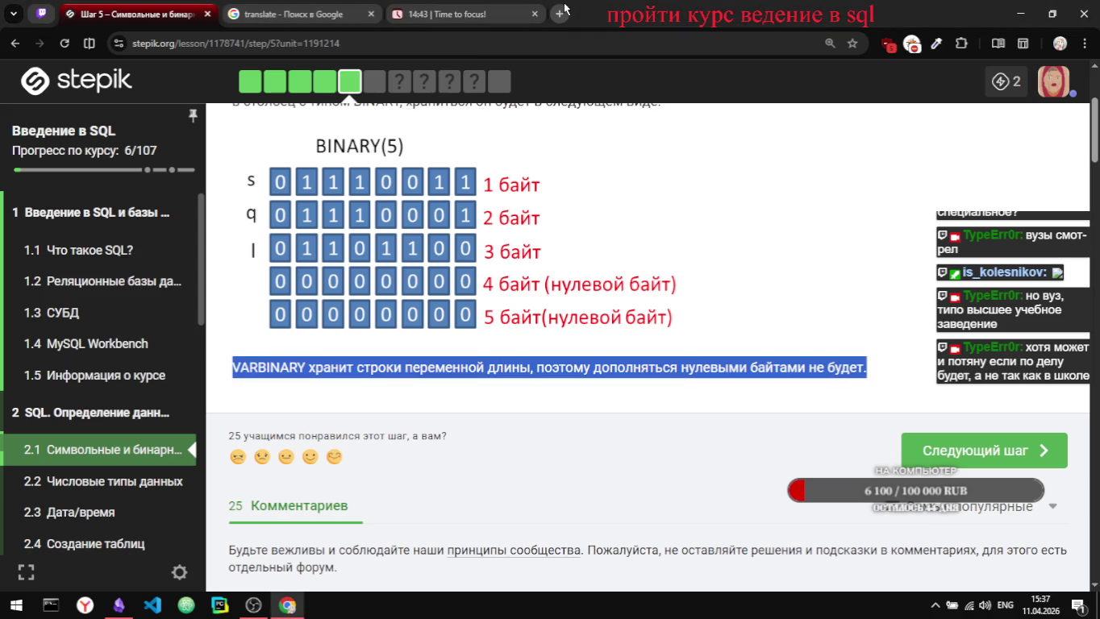
left_click(562, 11)
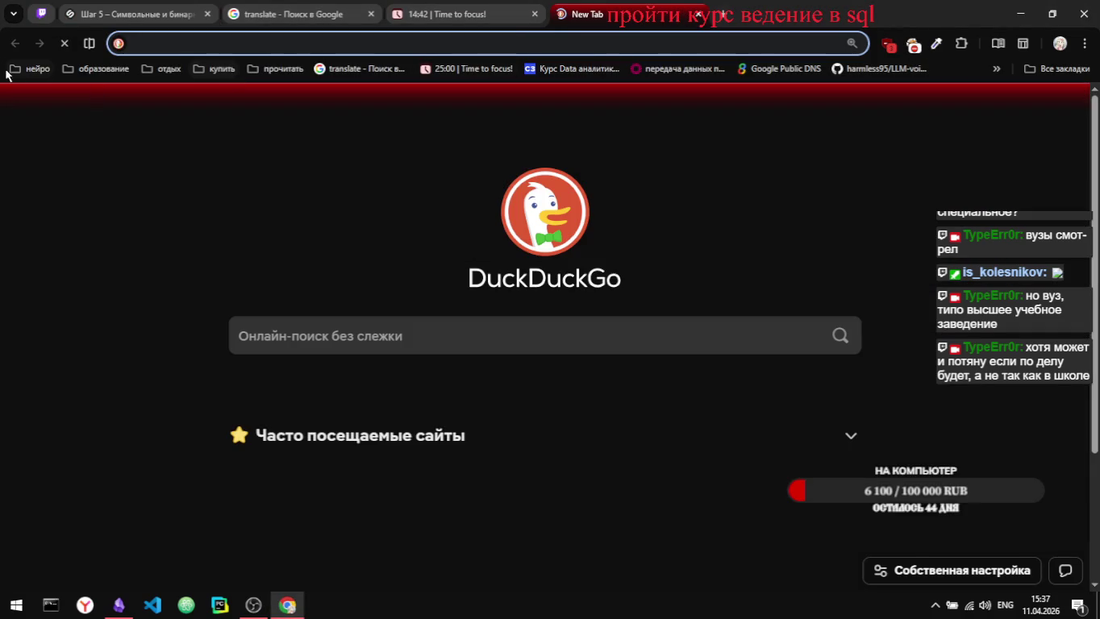
Step: Ask Perplexity 'строки переменной длины' by pasting the phrase as the question
left_click(12, 69)
left_click(37, 137)
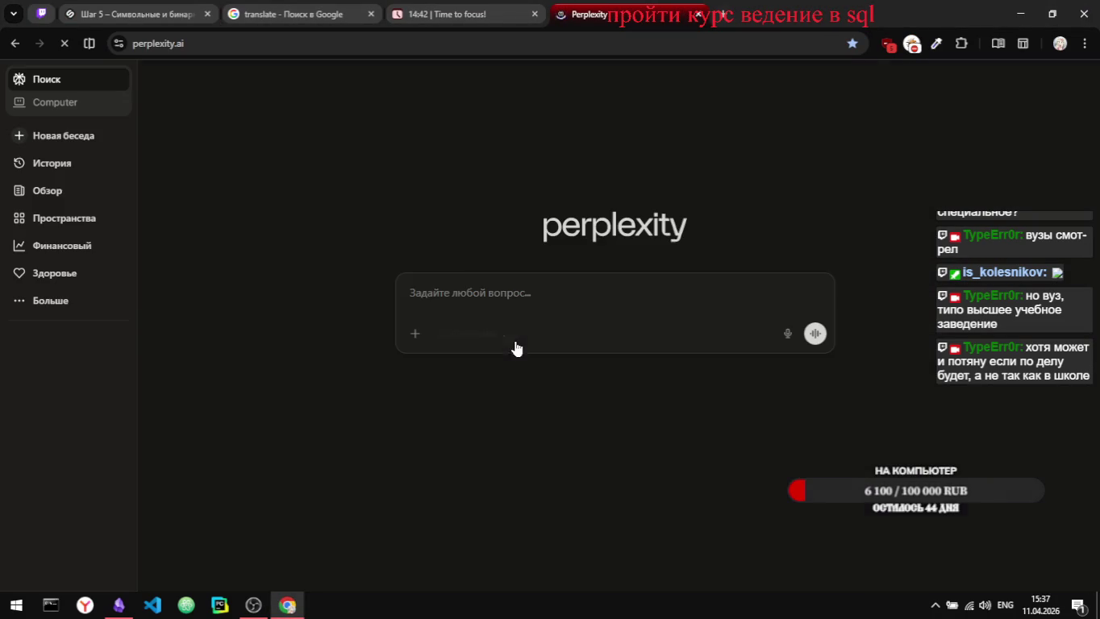
type("строки переменной длины")
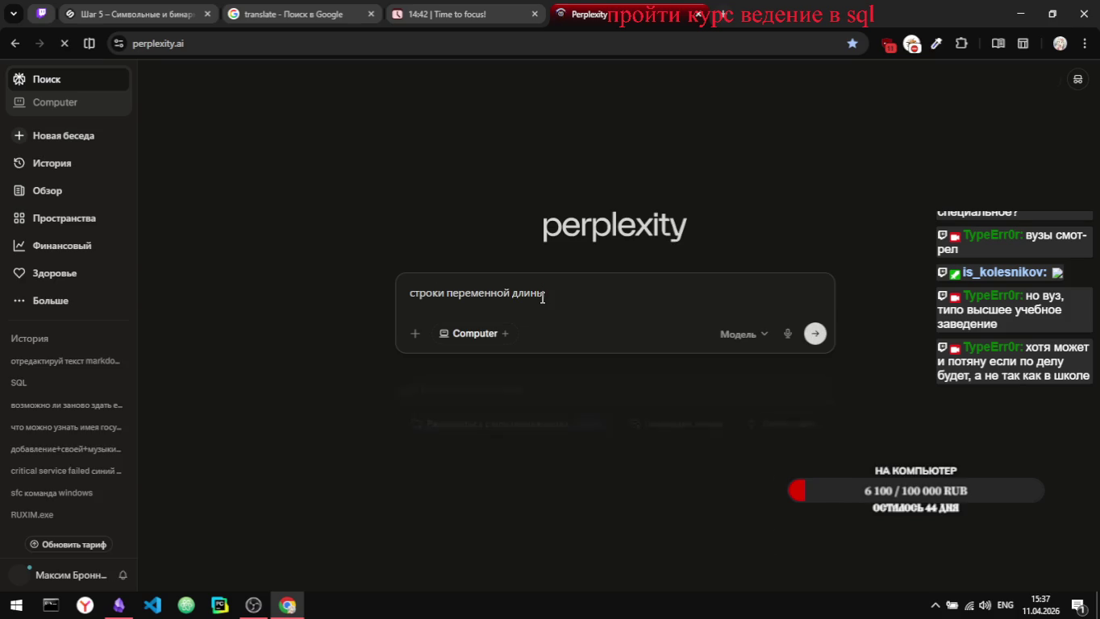
key("Return")
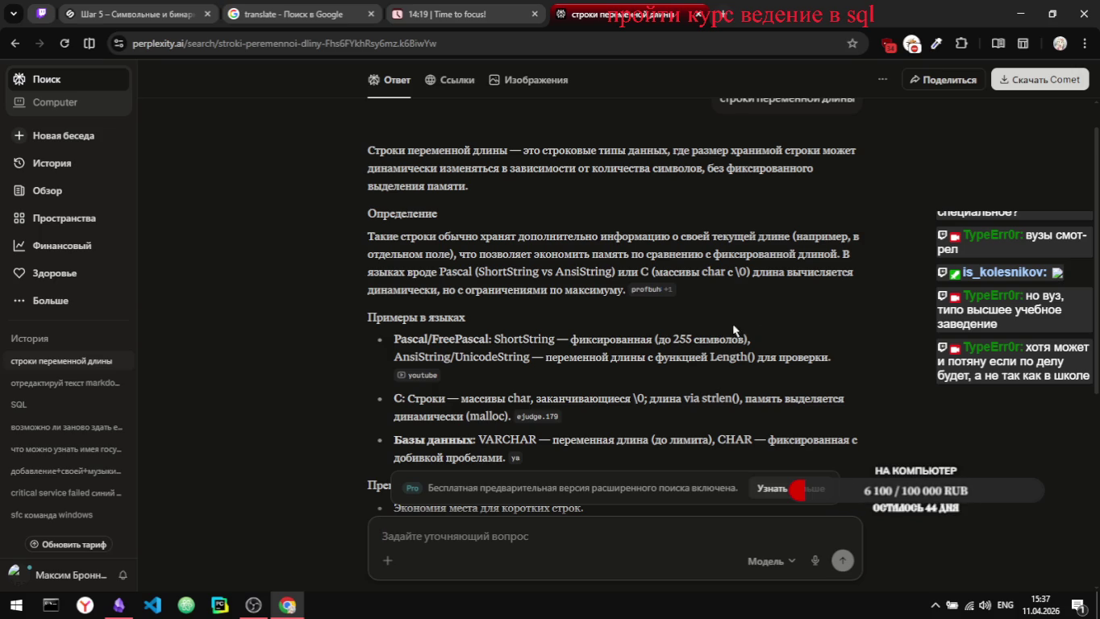
Step: Copy the intro and Определение paragraphs from the Perplexity answer
scroll(517, 323, "down", 1)
scroll(517, 322, "down", 1)
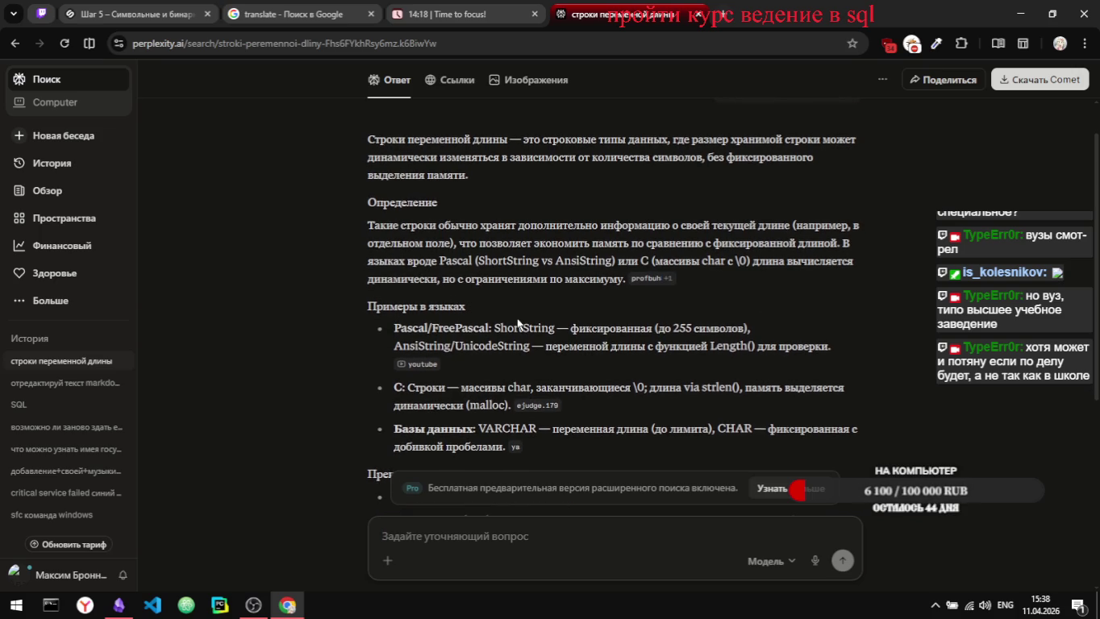
scroll(517, 323, "down", 1)
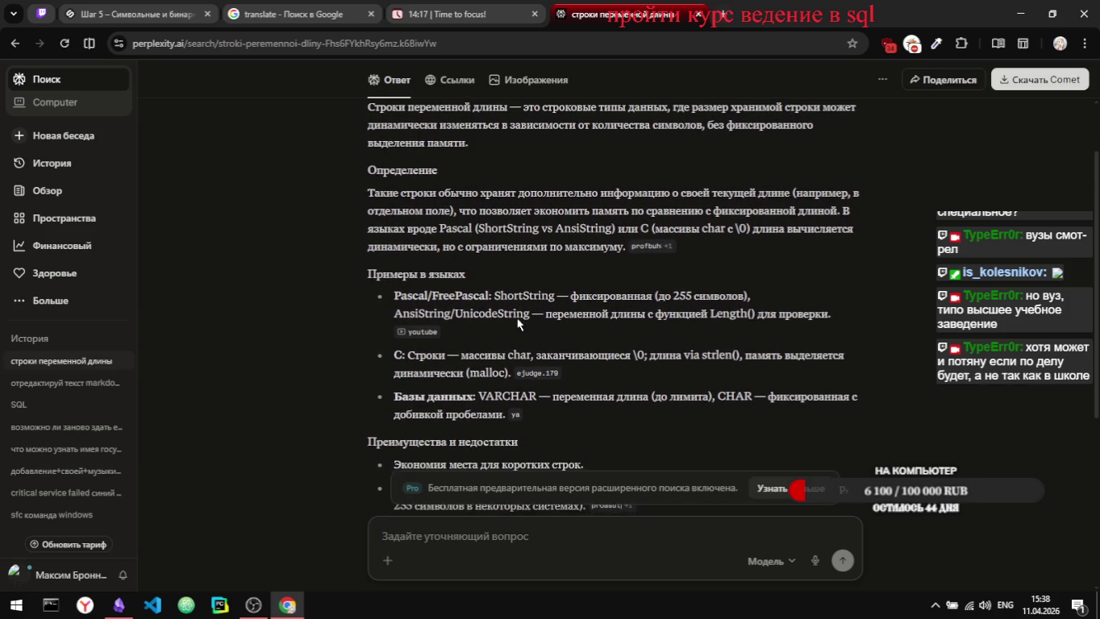
scroll(517, 323, "down", 1)
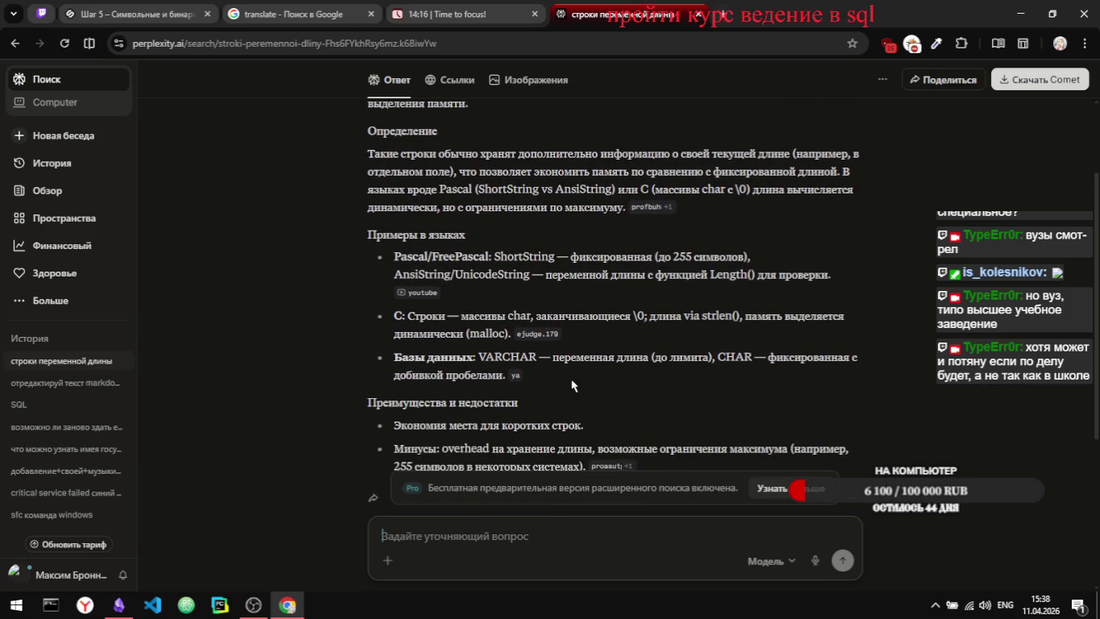
scroll(592, 408, "up", 3)
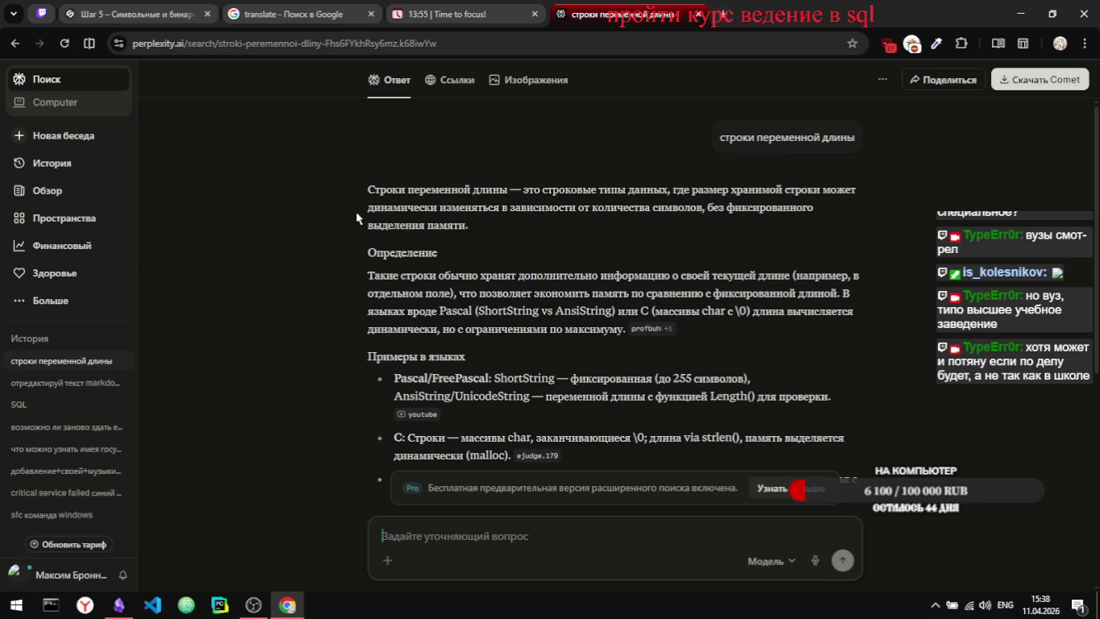
left_click_drag(360, 207, 621, 328)
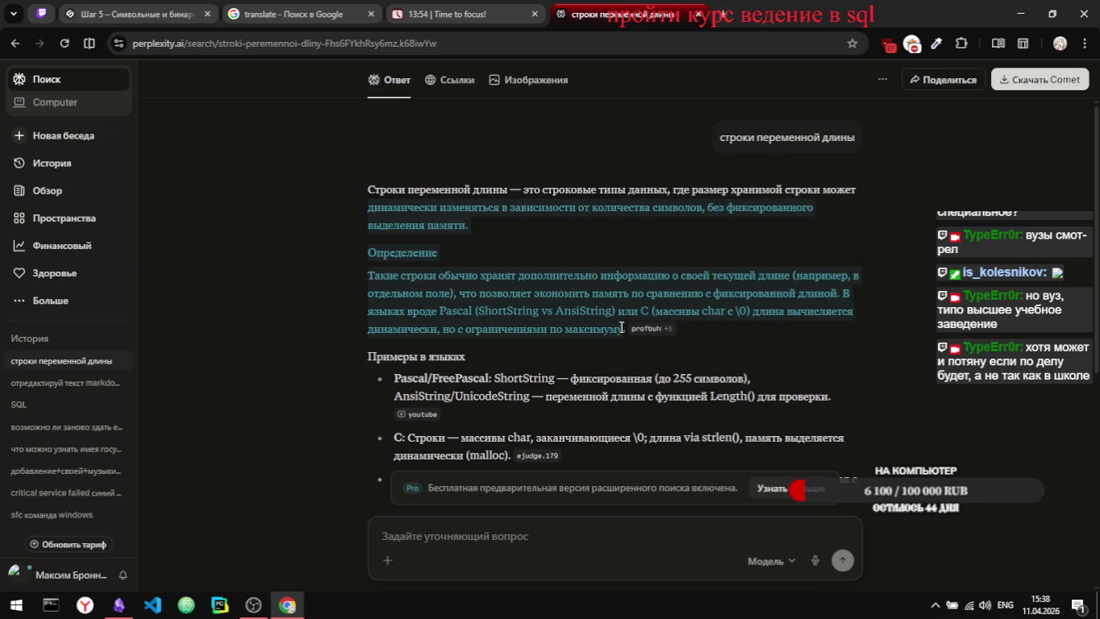
mouse_move(367, 190)
left_mouse_down()
mouse_move(652, 383)
mouse_move(628, 341)
left_mouse_up()
key("ctrl+c")
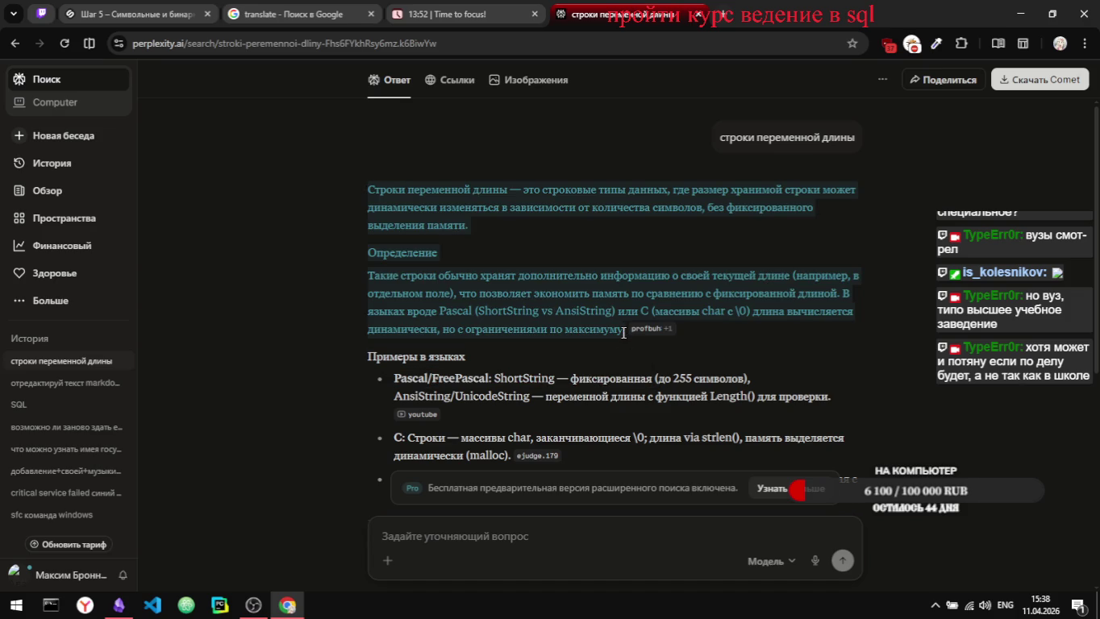
key("alt+Tab")
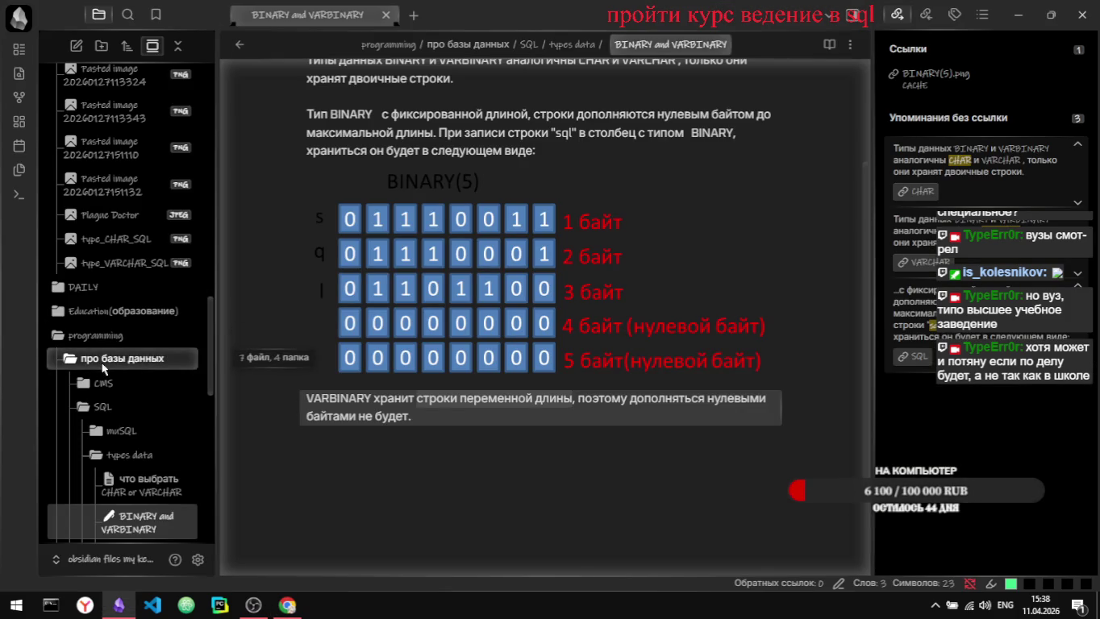
Step: Create a new note inside the programming > термины folder
scroll(118, 415, "down", 2)
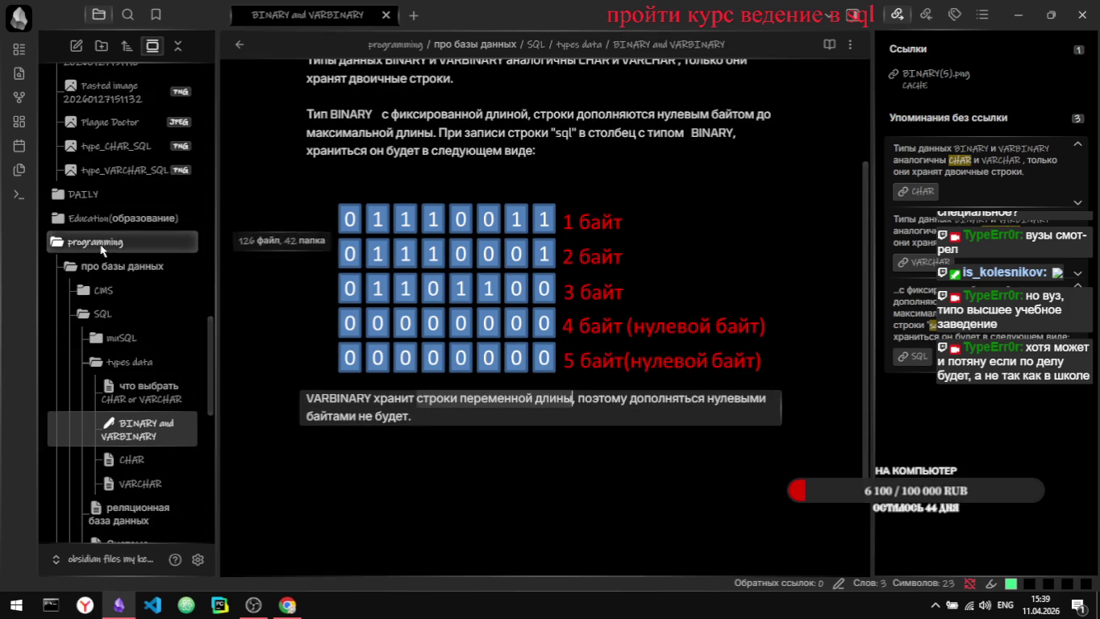
right_click(103, 242)
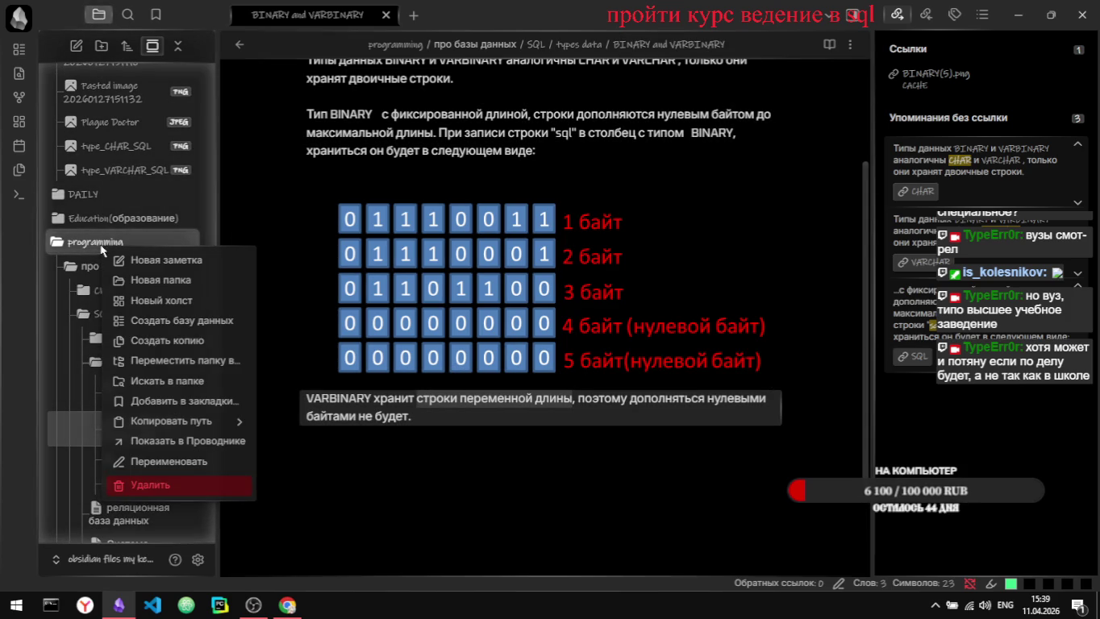
left_click(89, 243)
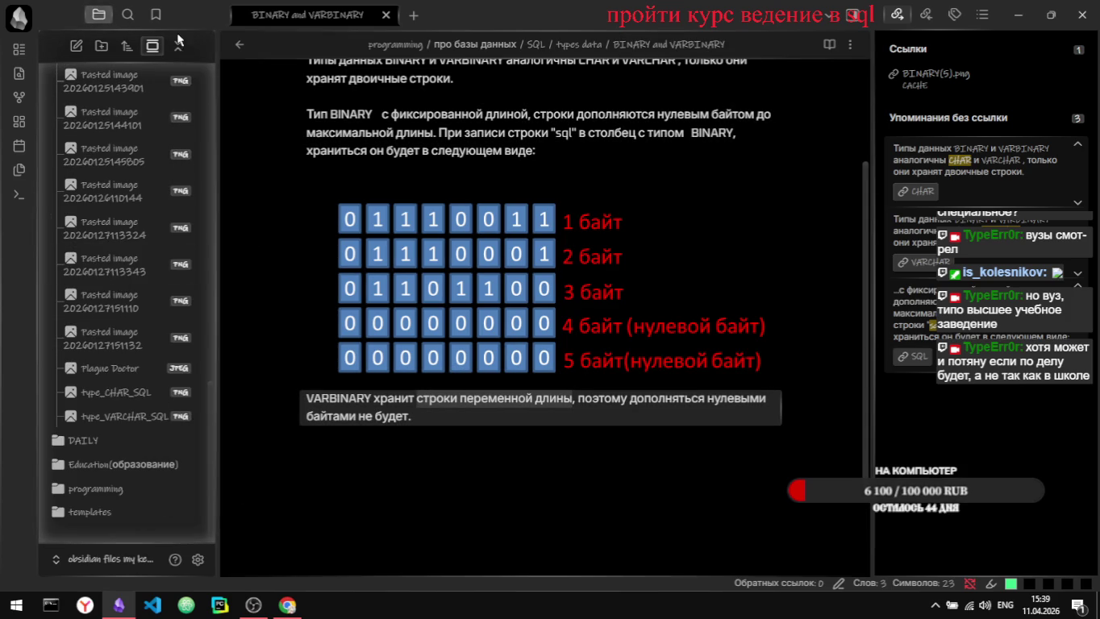
left_click(178, 45)
left_click(87, 221)
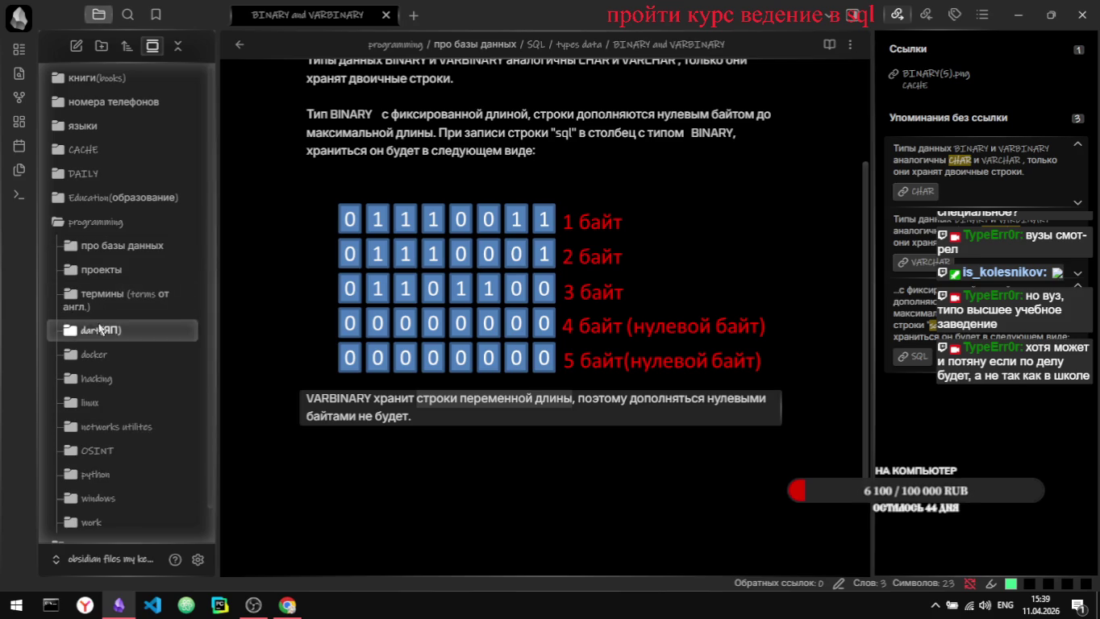
left_click(110, 305)
right_click(95, 299)
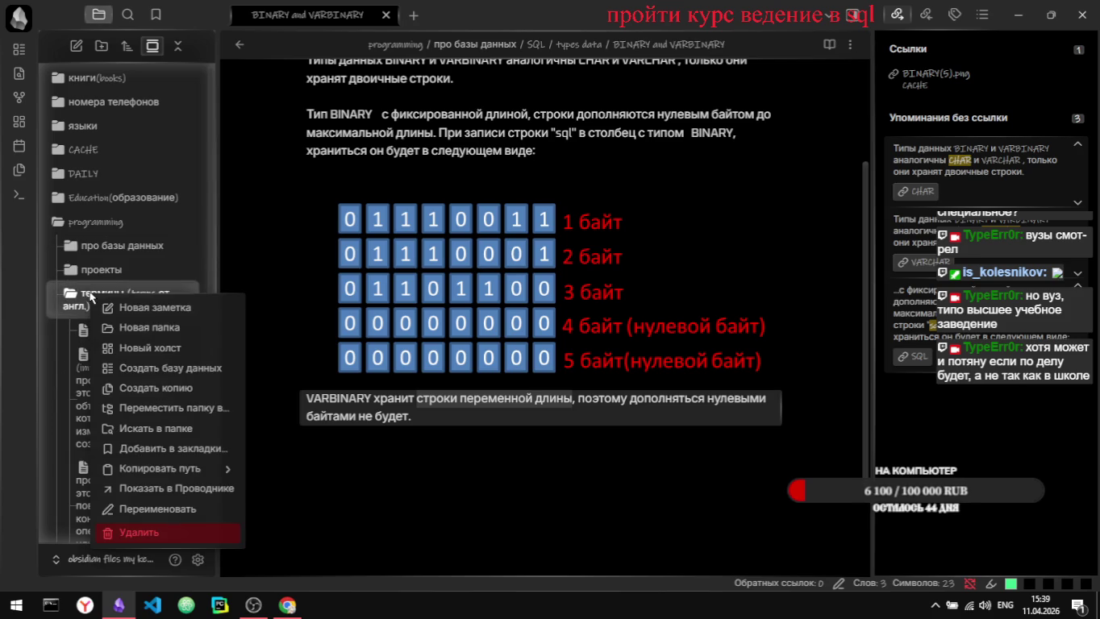
left_click(138, 309)
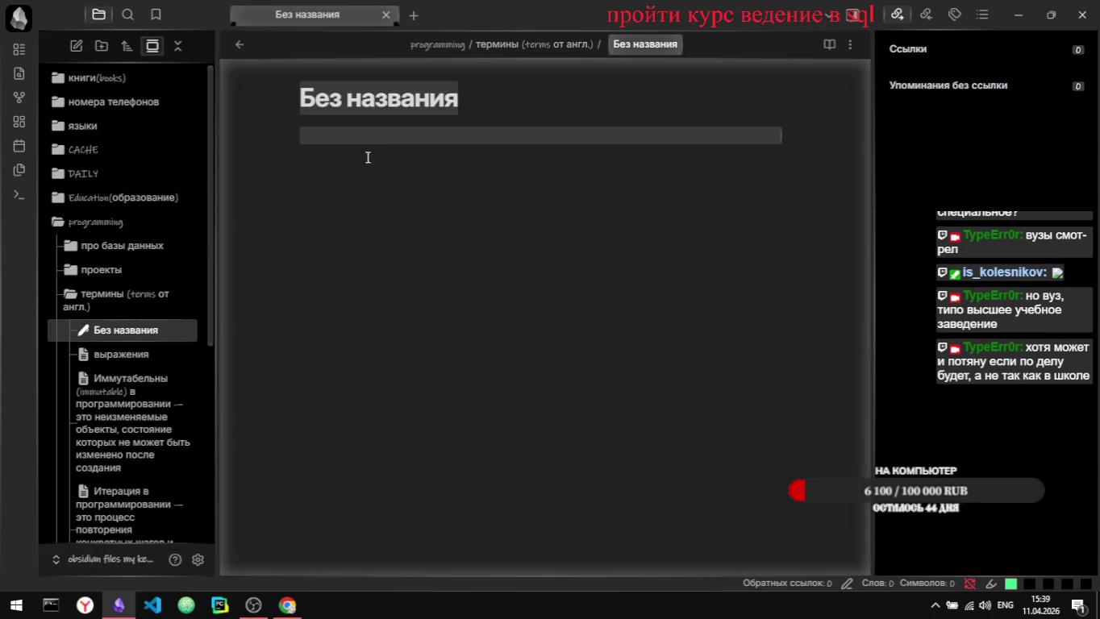
Step: Title the note 'строка переменной длины' and paste the Perplexity definition into it
type("cnj")
key("BackSpace")
key("BackSpace")
key("BackSpace")
type("сторок")
key("BackSpace")
key("BackSpace")
key("BackSpace")
key("BackSpace")
type("роки ")
type("пер")
key("BackSpace")
key("BackSpace")
key("BackSpace")
key("BackSpace")
type("а переменной ")
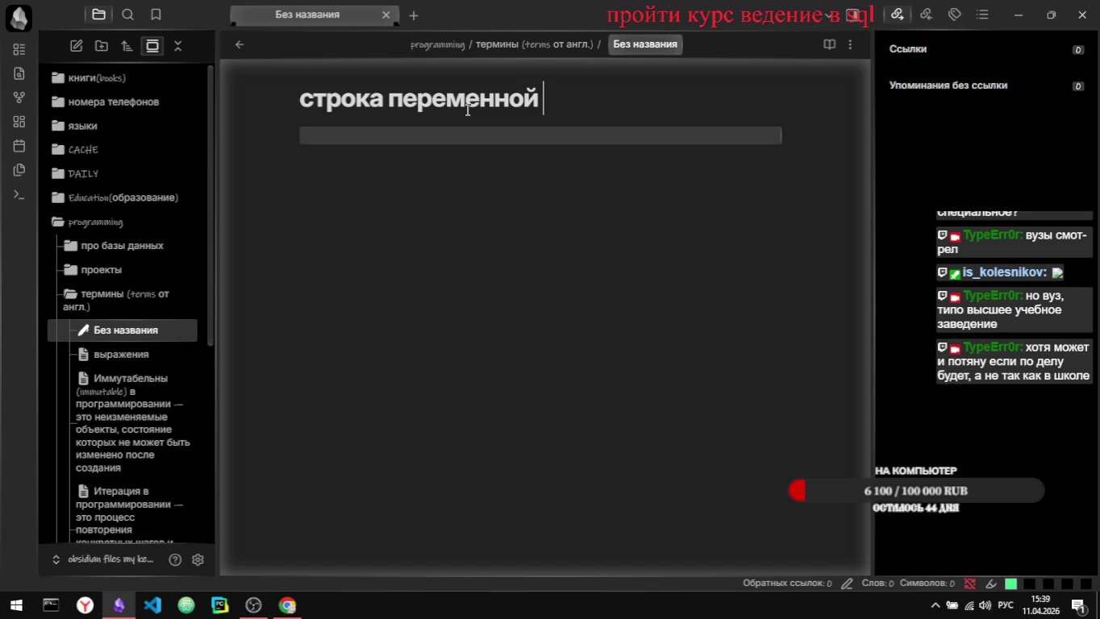
type("длины")
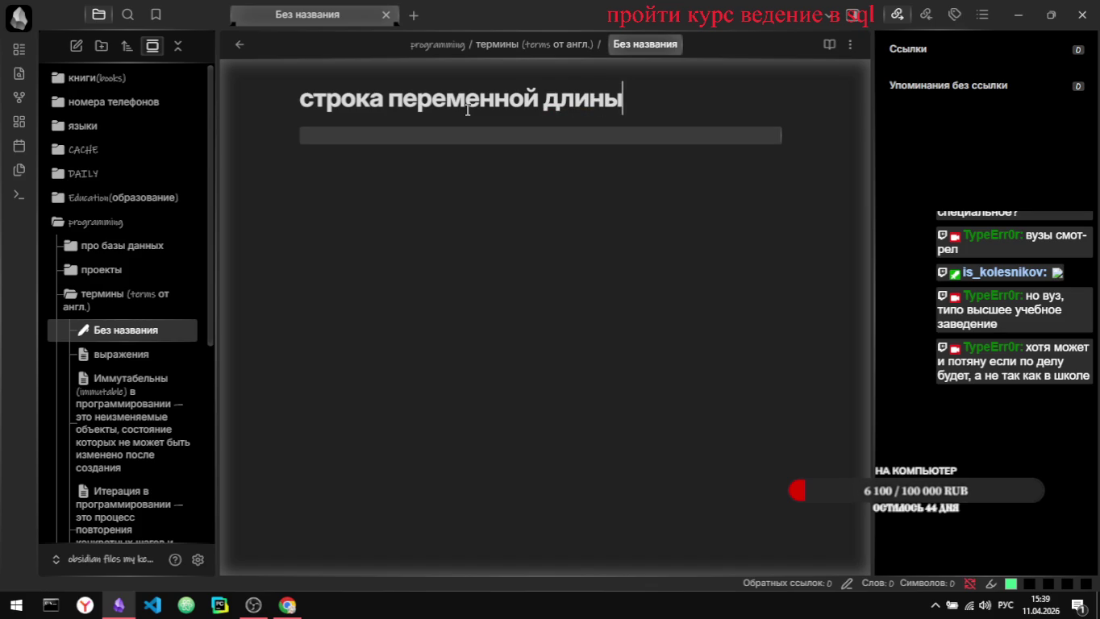
key("Return")
key("ctrl+v")
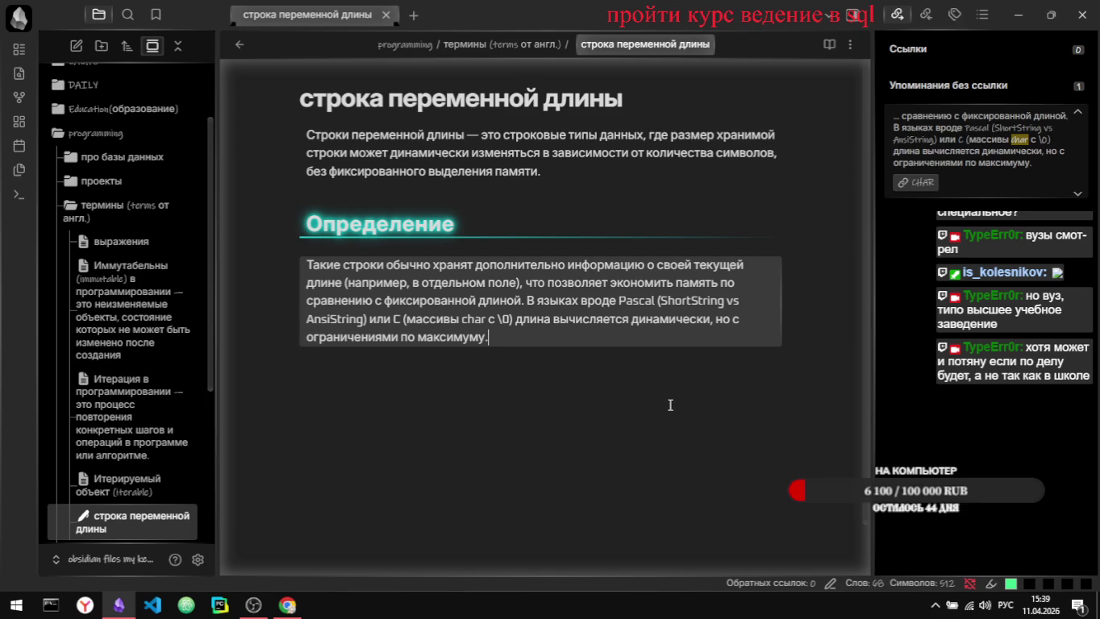
Step: Correct the title to 'строки переменной длины', review the note and close it
left_click(384, 91)
key("BackSpace")
type("и")
left_click(612, 445)
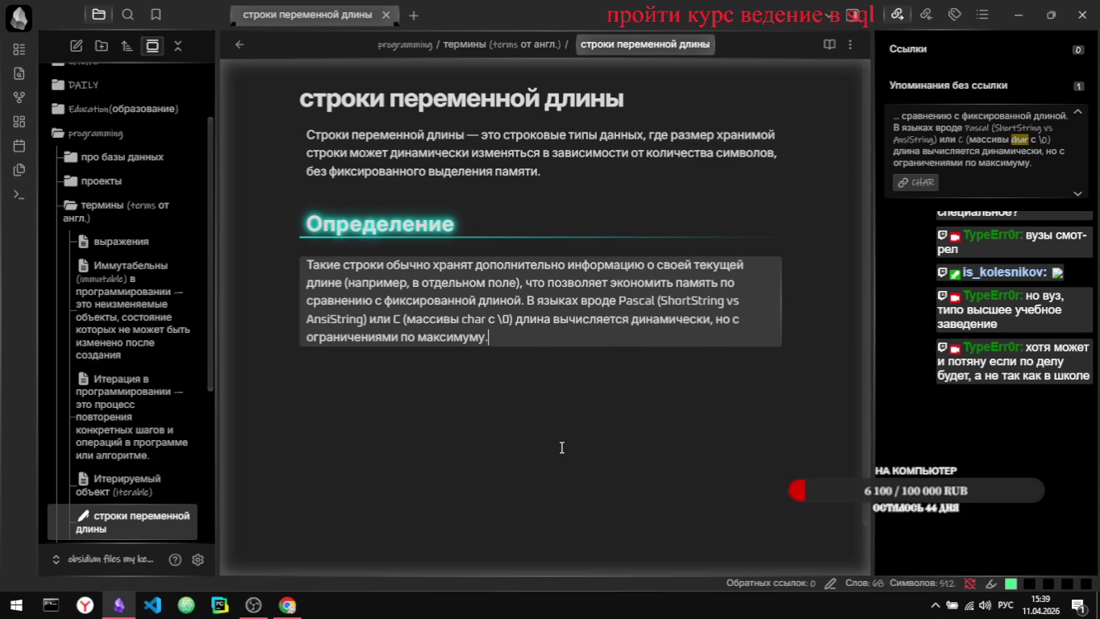
scroll(561, 448, "down", 1)
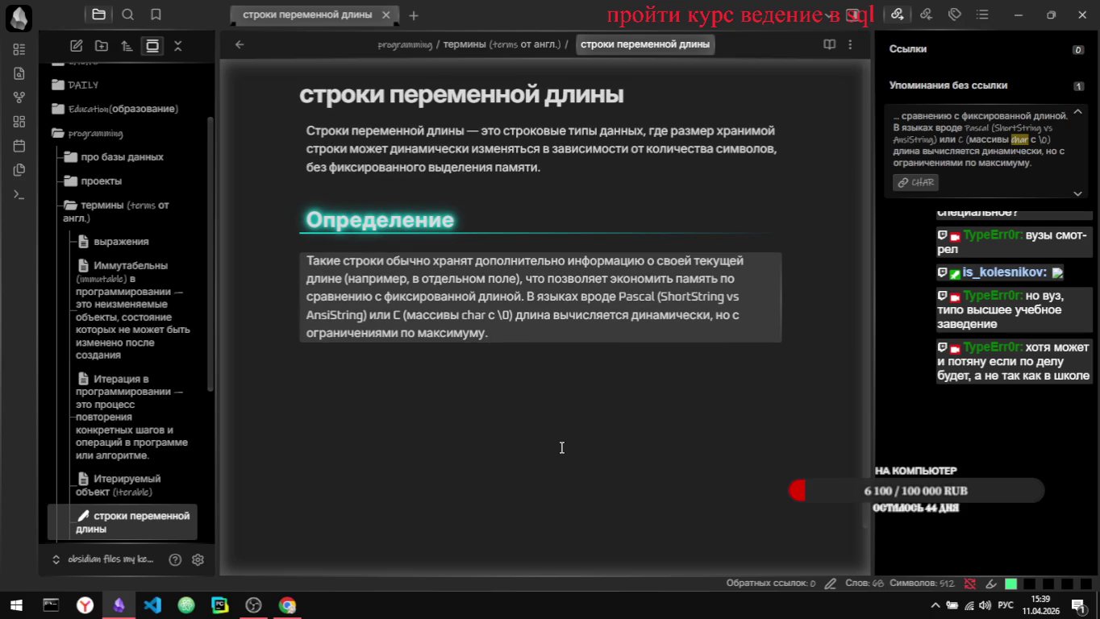
scroll(562, 448, "down", 1)
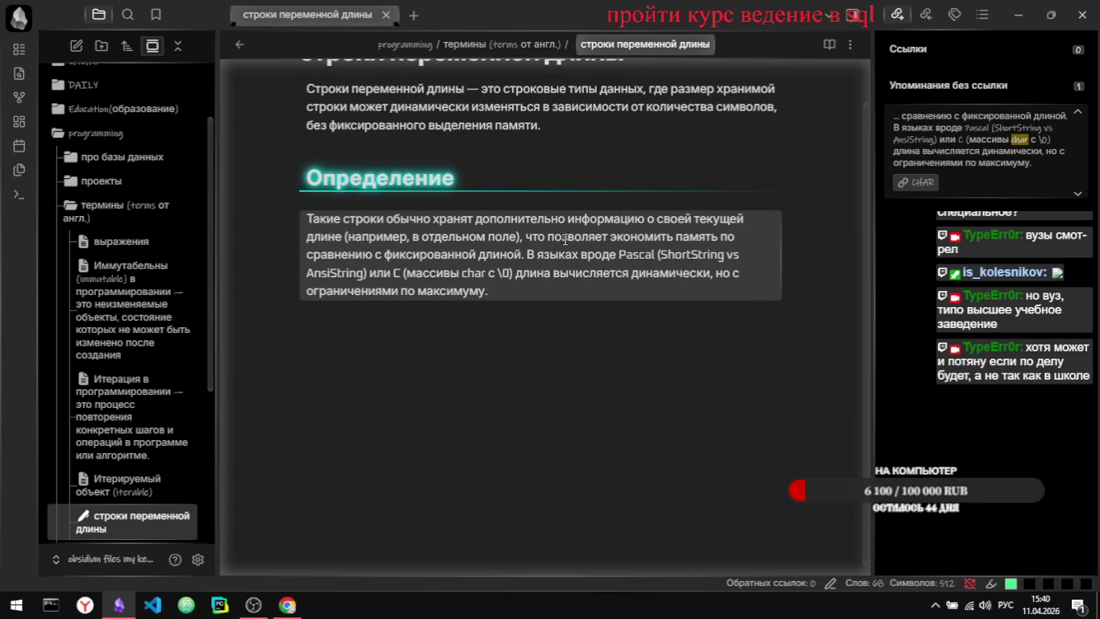
scroll(618, 330, "down", 1)
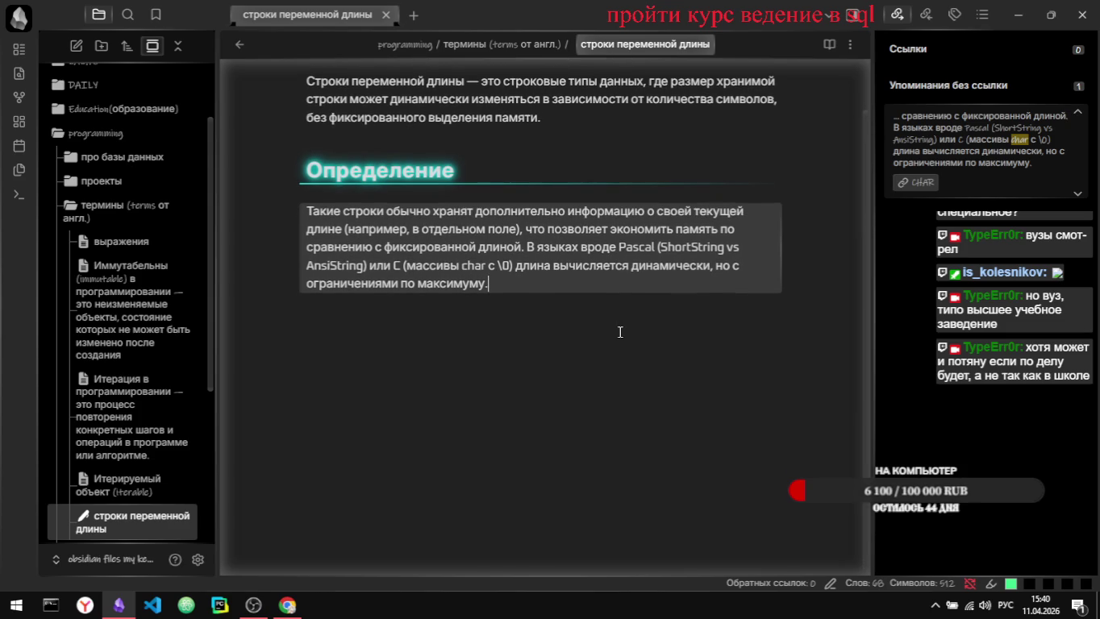
scroll(620, 332, "up", 2)
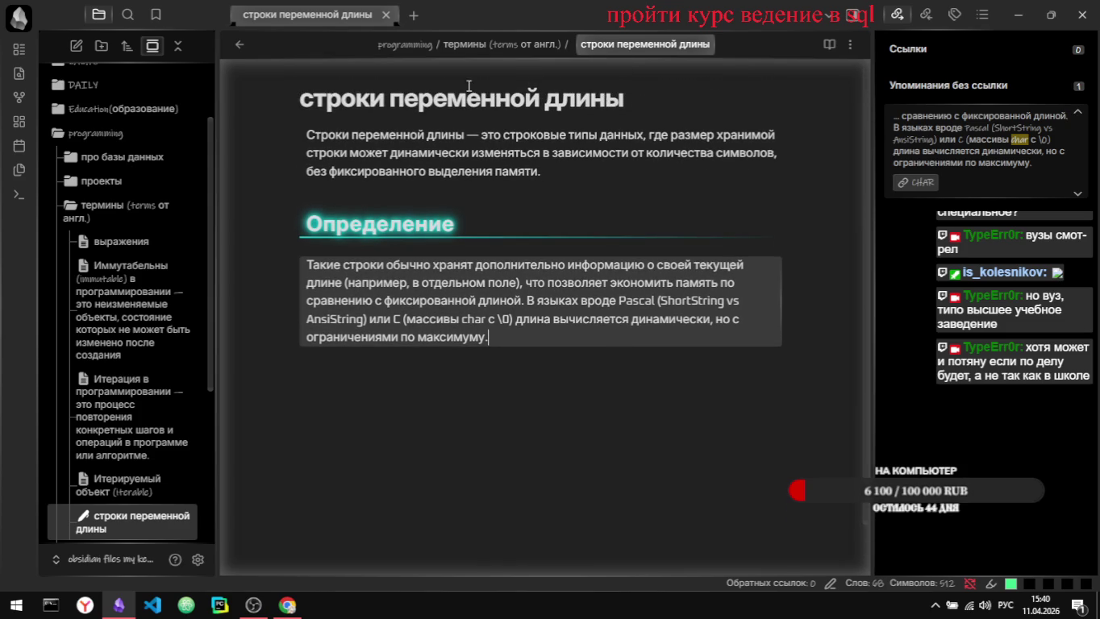
key("ctrl+w")
Step: Expand programming > про базы данных > SQL and open the реляционная база данных note
scroll(169, 388, "down", 2)
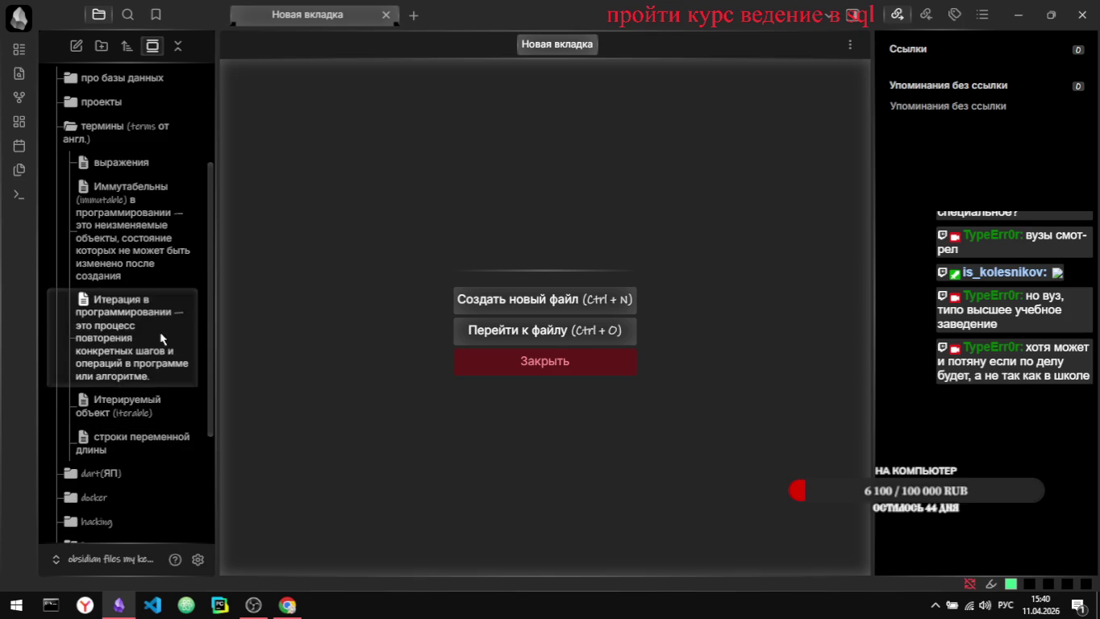
scroll(159, 309, "down", 3)
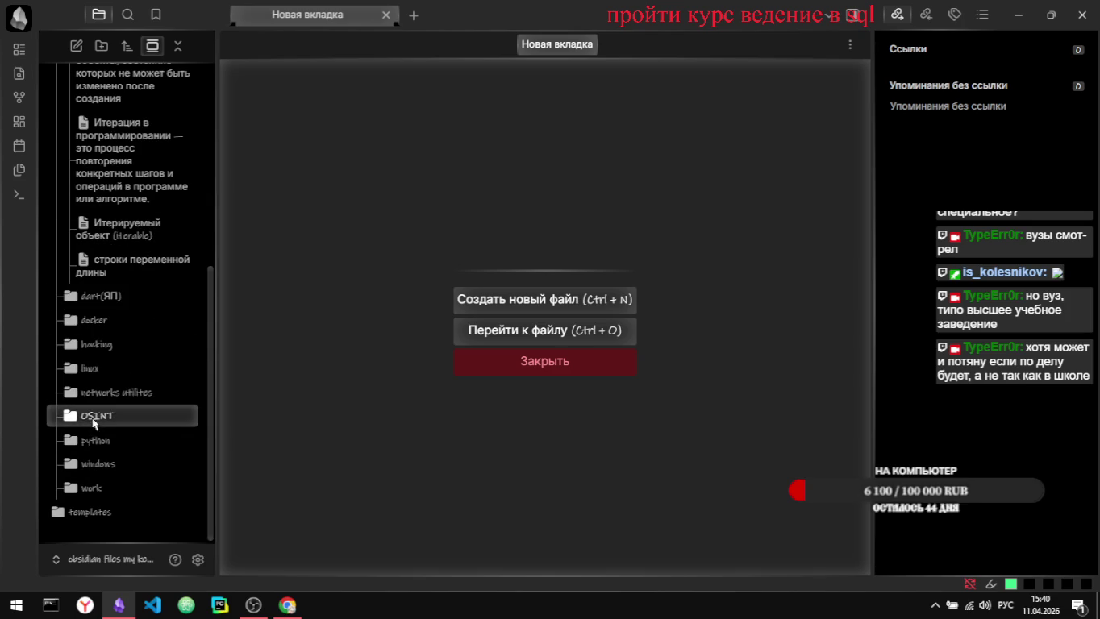
left_click(178, 46)
left_click(121, 222)
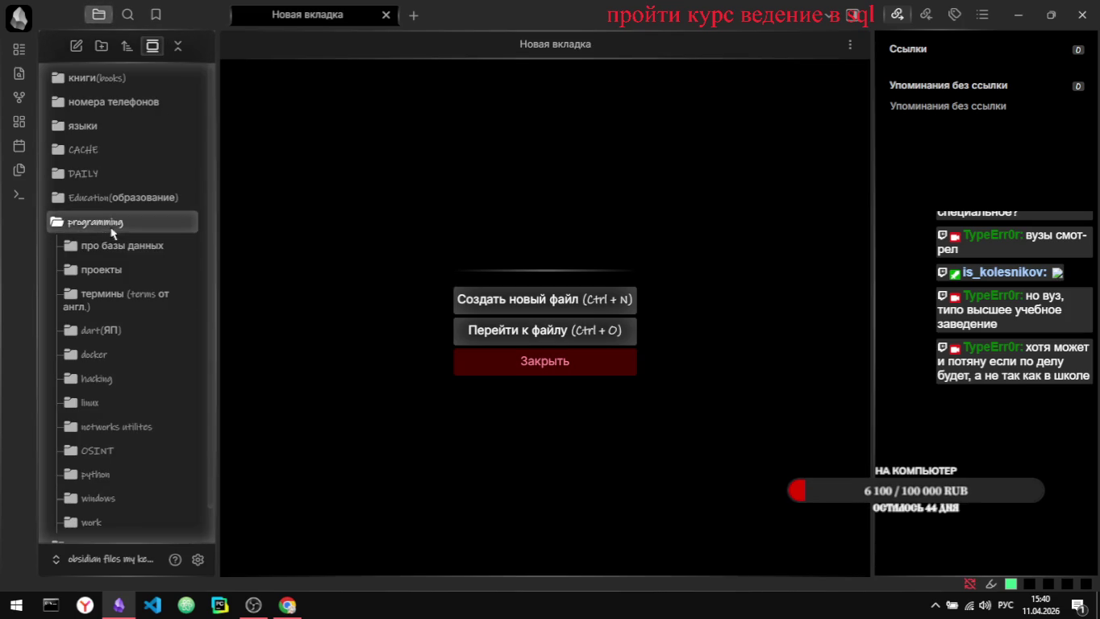
left_click(120, 248)
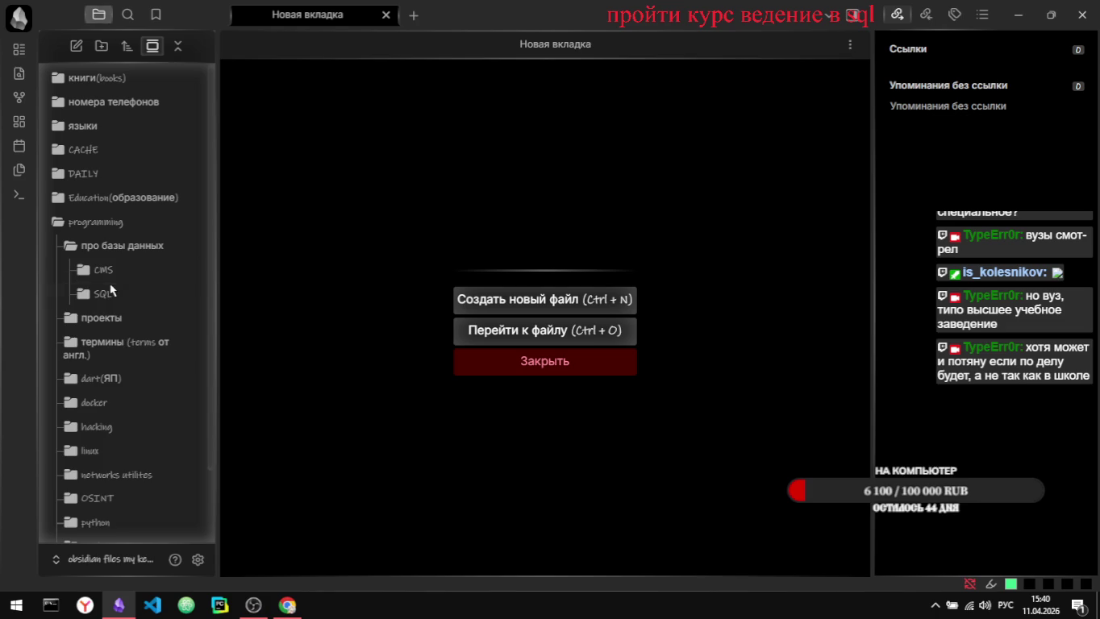
left_click(103, 292)
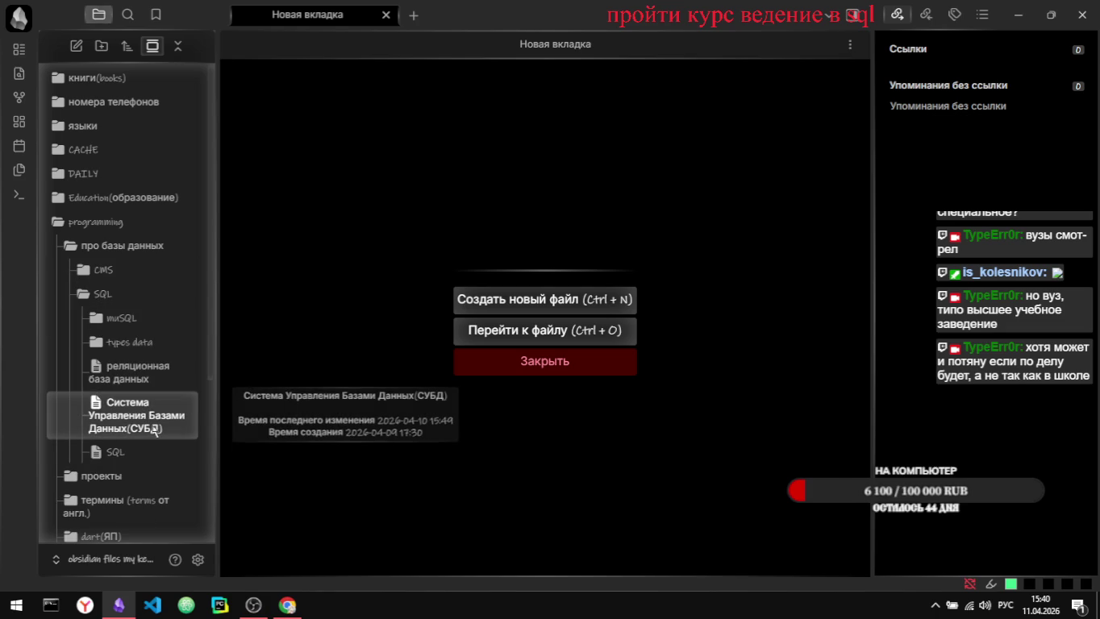
mouse_move(137, 415)
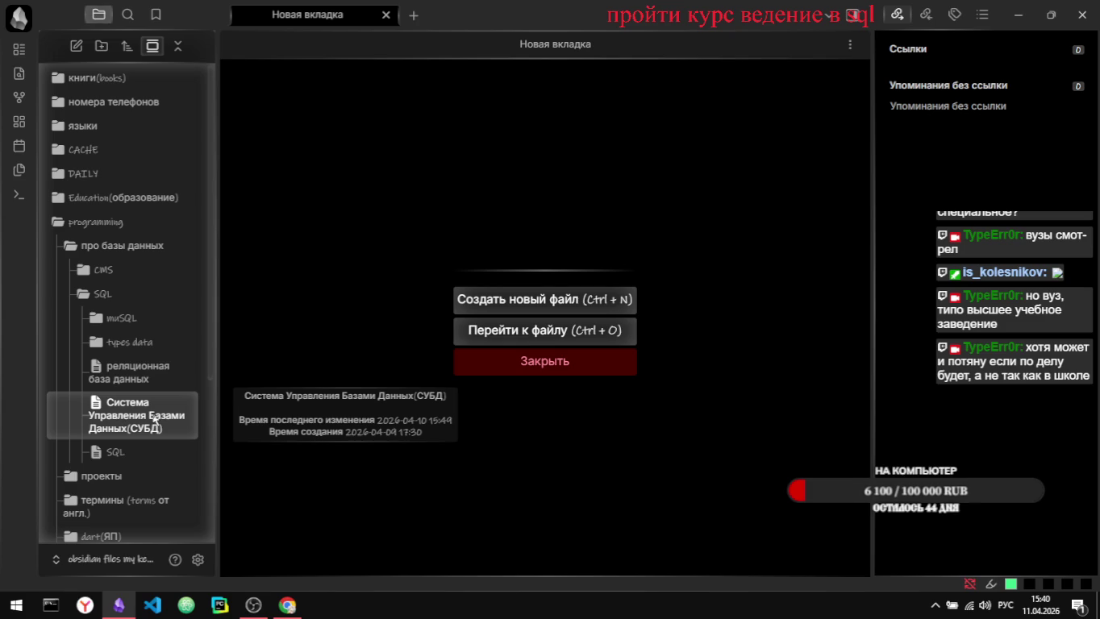
left_click(133, 380)
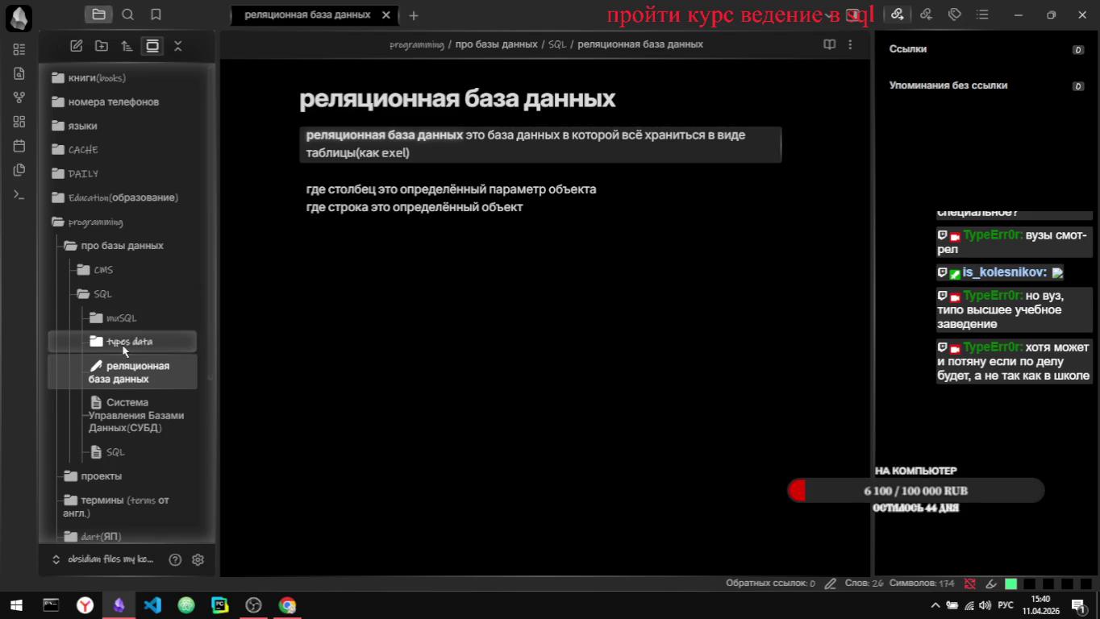
Step: Open BINARY and VARBINARY from the types data folder and scroll to its end
left_click(125, 347)
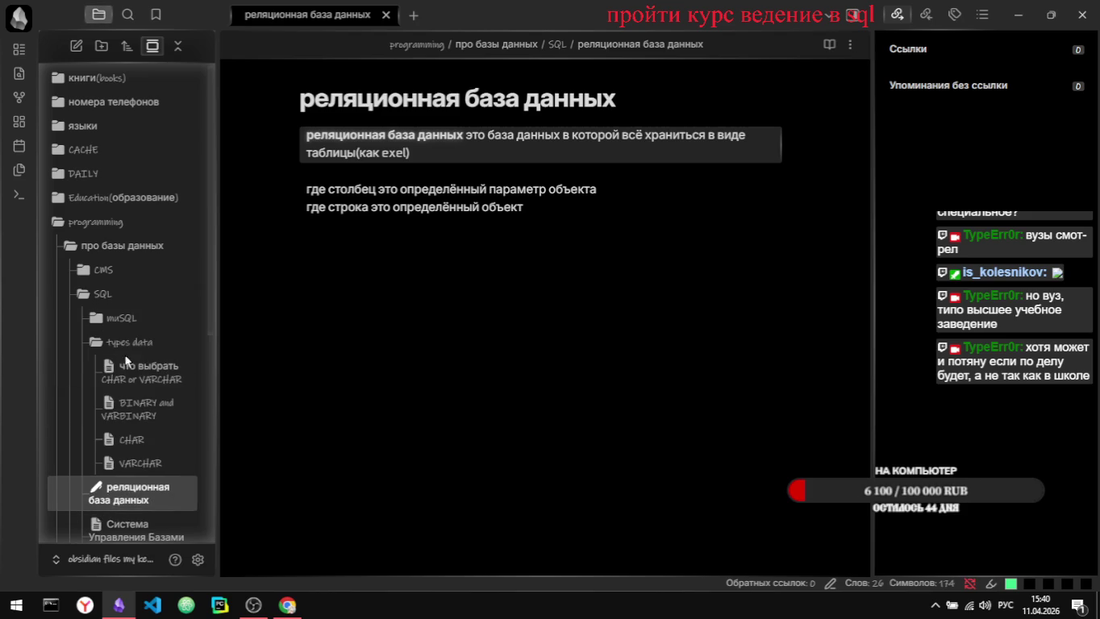
left_click(141, 416)
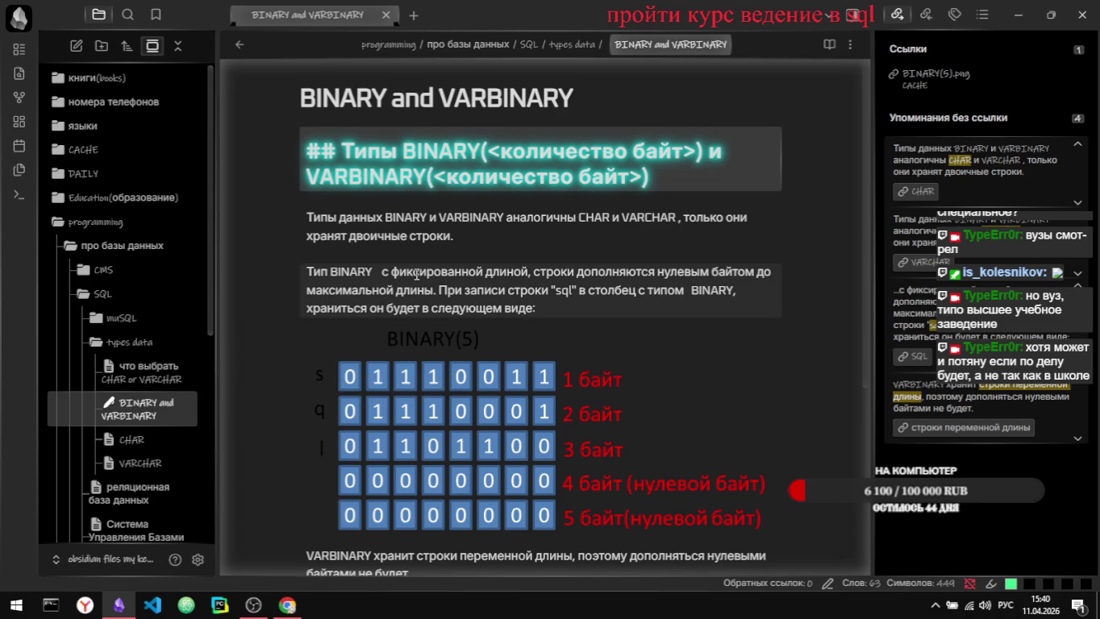
scroll(416, 275, "down", 1)
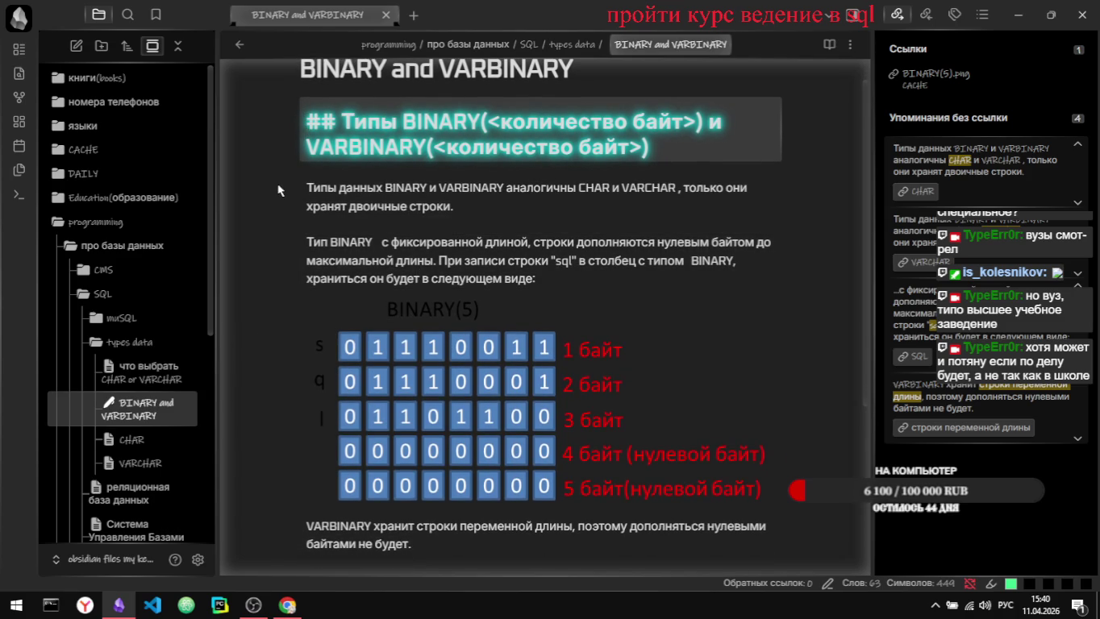
scroll(297, 326, "down", 1)
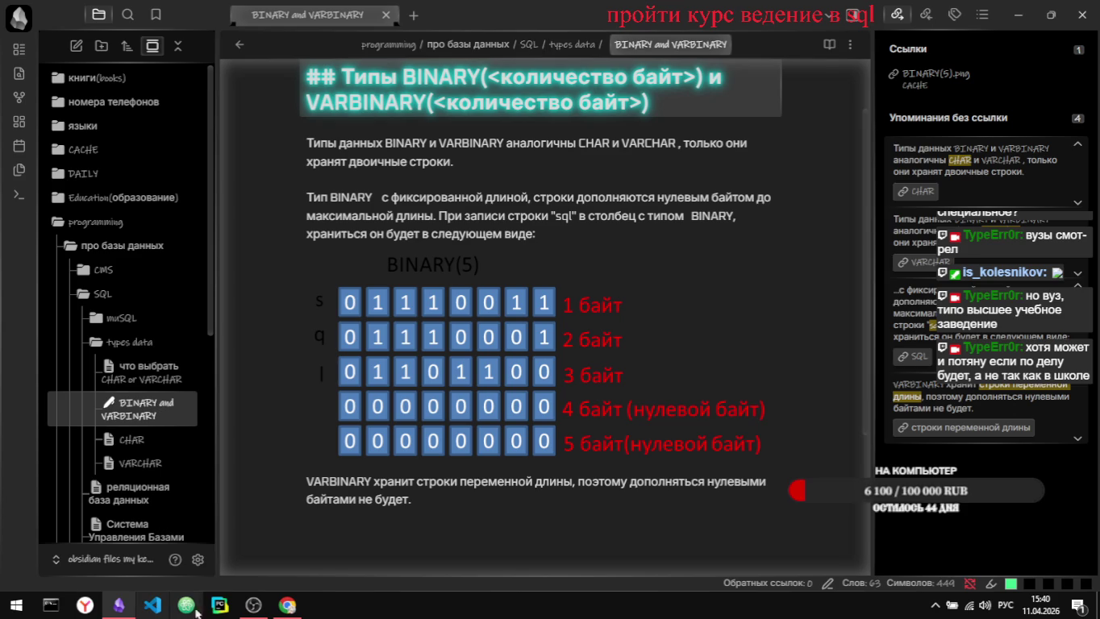
Step: In Appearance settings, replace DejaVu Serif with Castellar as the monospace font
left_click(197, 559)
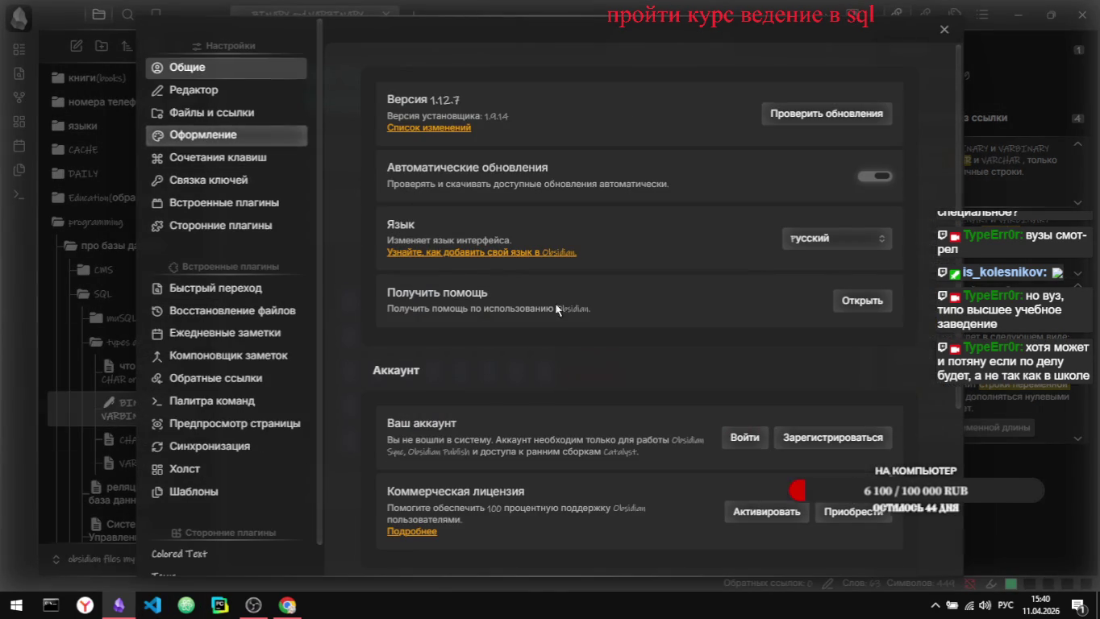
left_click(201, 135)
scroll(589, 346, "down", 2)
scroll(589, 345, "down", 3)
scroll(589, 345, "down", 1)
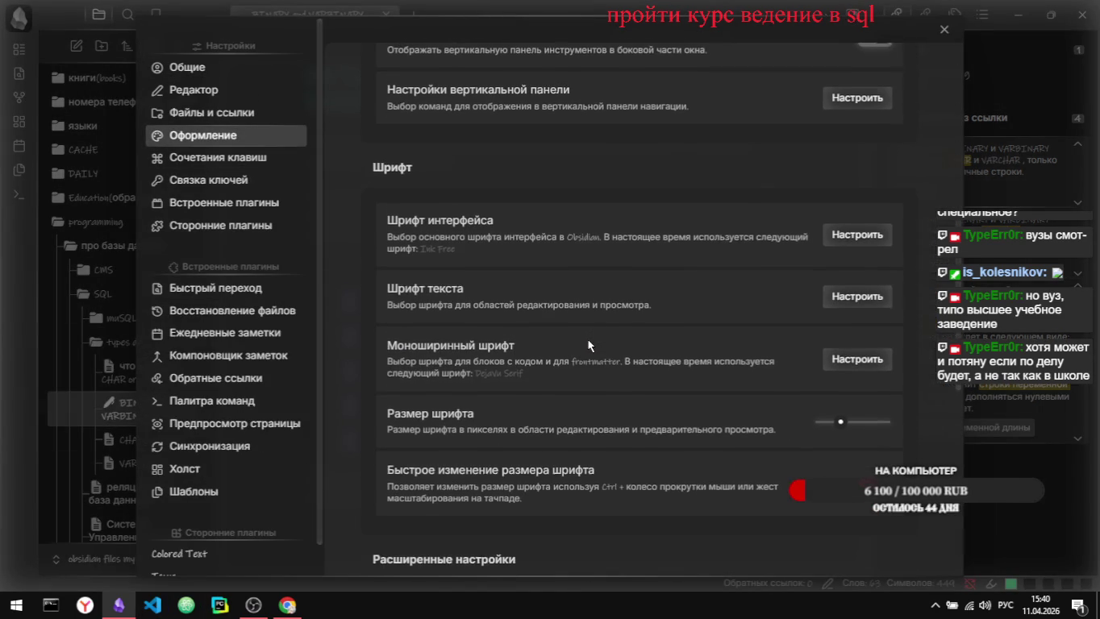
left_click(856, 354)
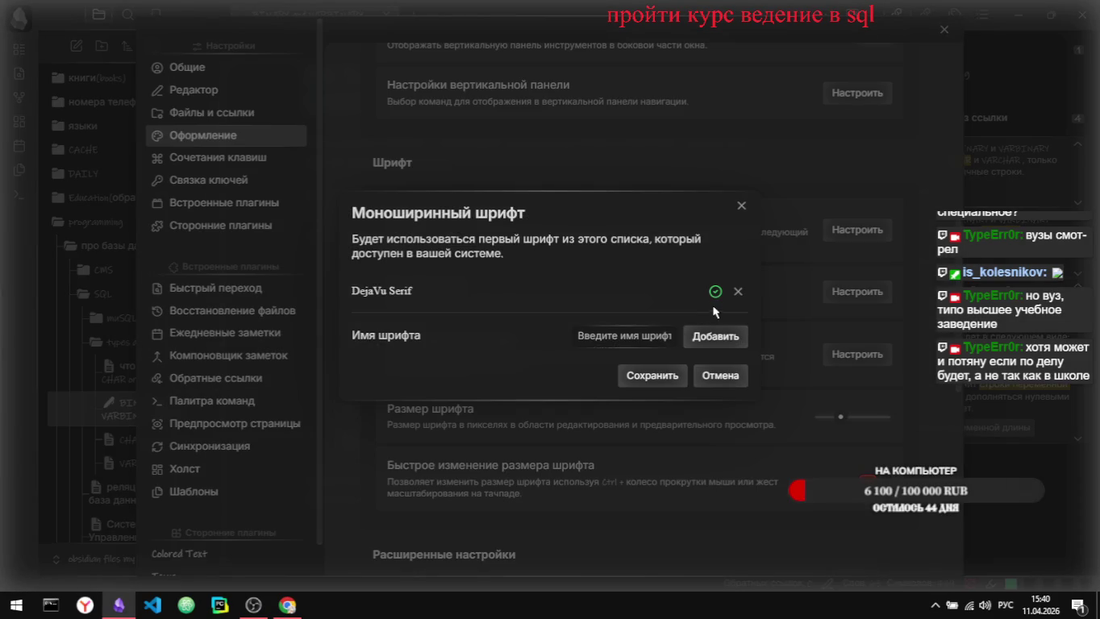
left_click(738, 292)
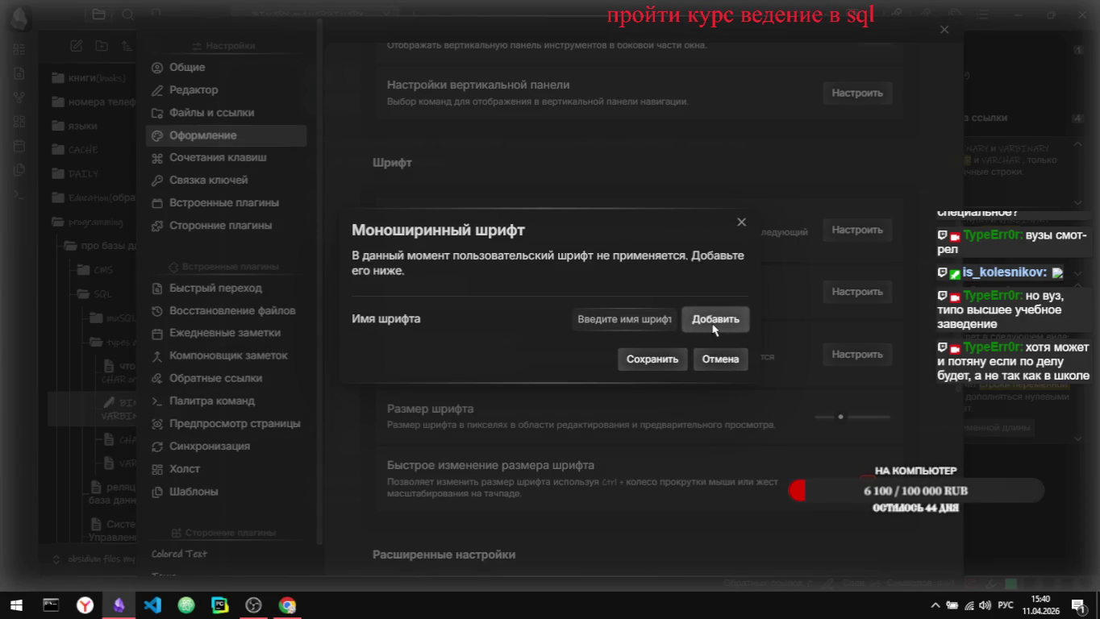
left_click(657, 320)
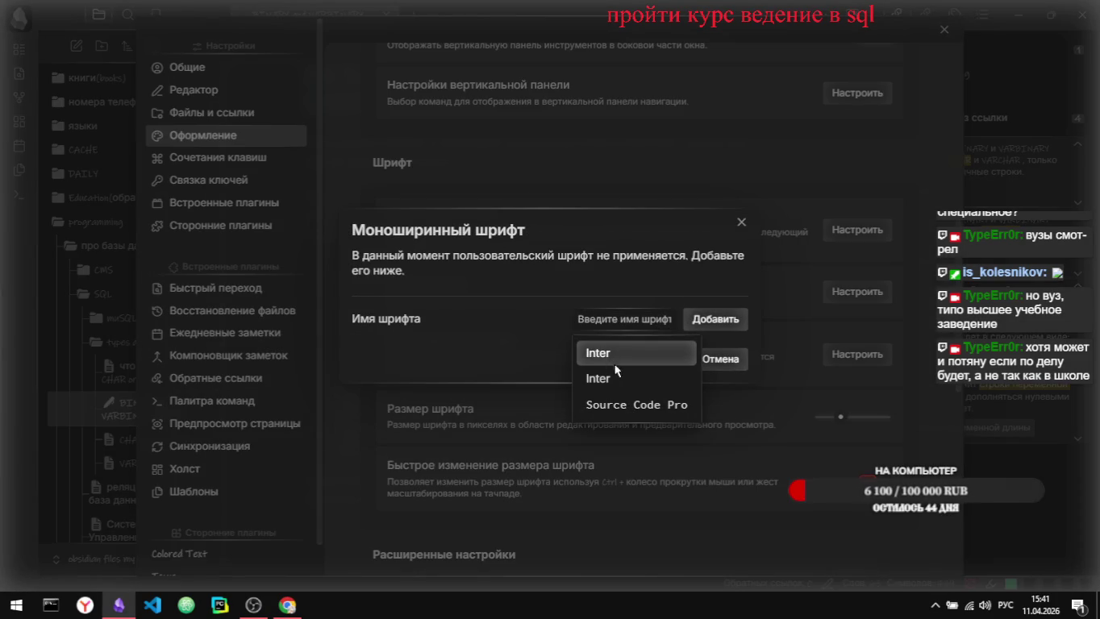
scroll(637, 435, "down", 1)
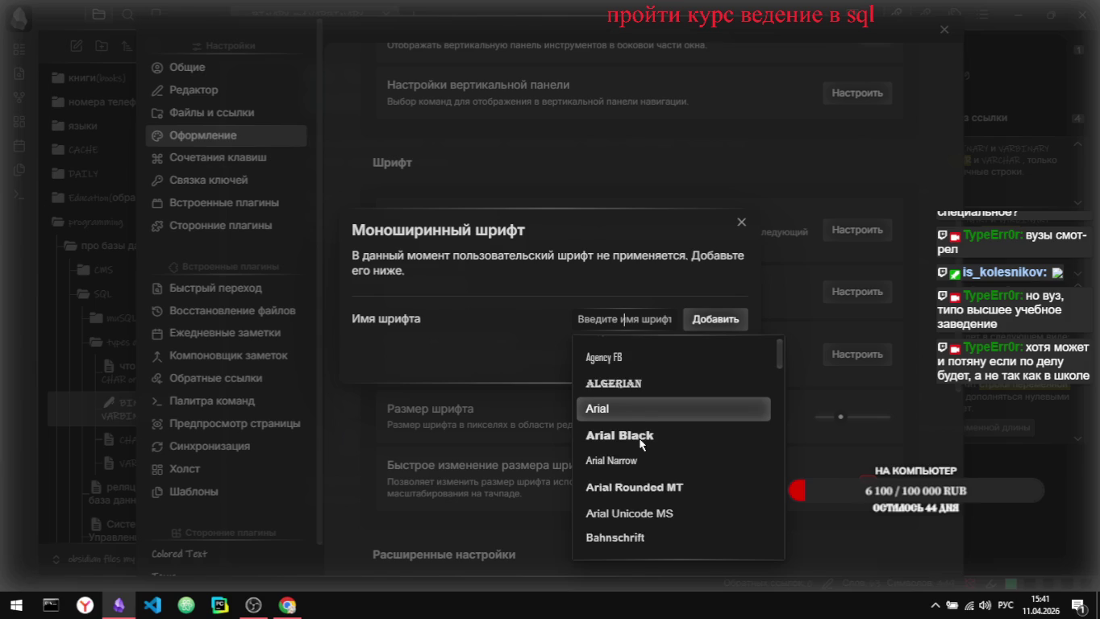
scroll(639, 443, "down", 1)
scroll(640, 443, "down", 1)
scroll(640, 443, "down", 1)
scroll(640, 443, "down", 1)
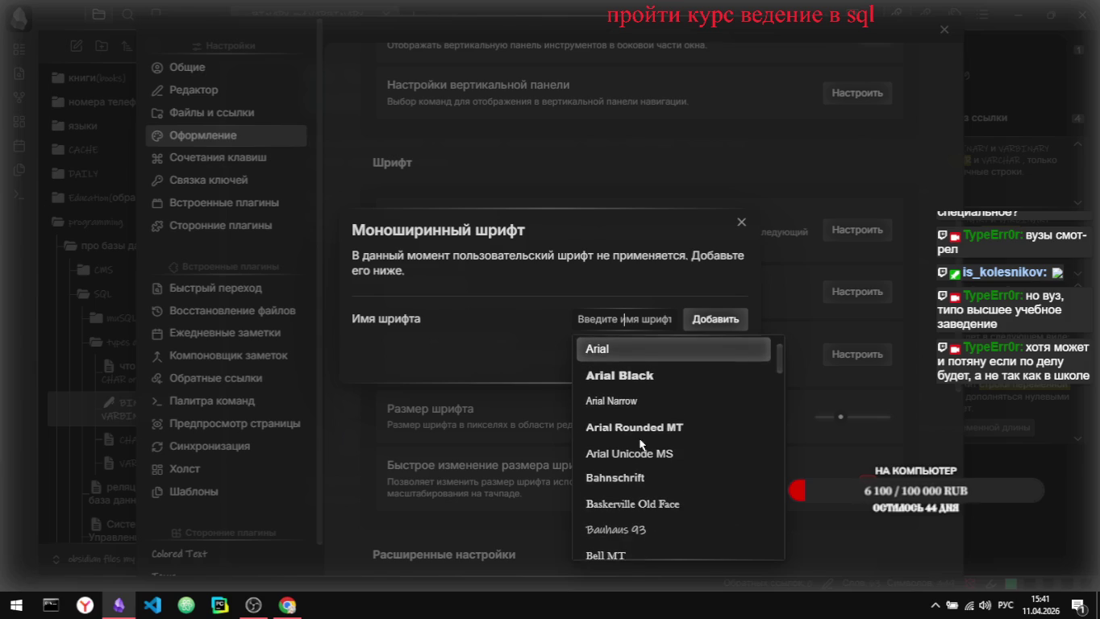
scroll(640, 443, "down", 1)
scroll(640, 442, "down", 2)
scroll(639, 443, "down", 1)
scroll(640, 443, "down", 1)
scroll(641, 444, "down", 1)
scroll(641, 444, "down", 1)
scroll(641, 445, "down", 2)
scroll(641, 444, "down", 1)
scroll(641, 445, "down", 1)
scroll(640, 443, "down", 1)
scroll(639, 443, "down", 1)
scroll(641, 444, "down", 1)
scroll(639, 443, "down", 1)
scroll(639, 443, "down", 1)
scroll(640, 442, "down", 1)
scroll(640, 443, "down", 1)
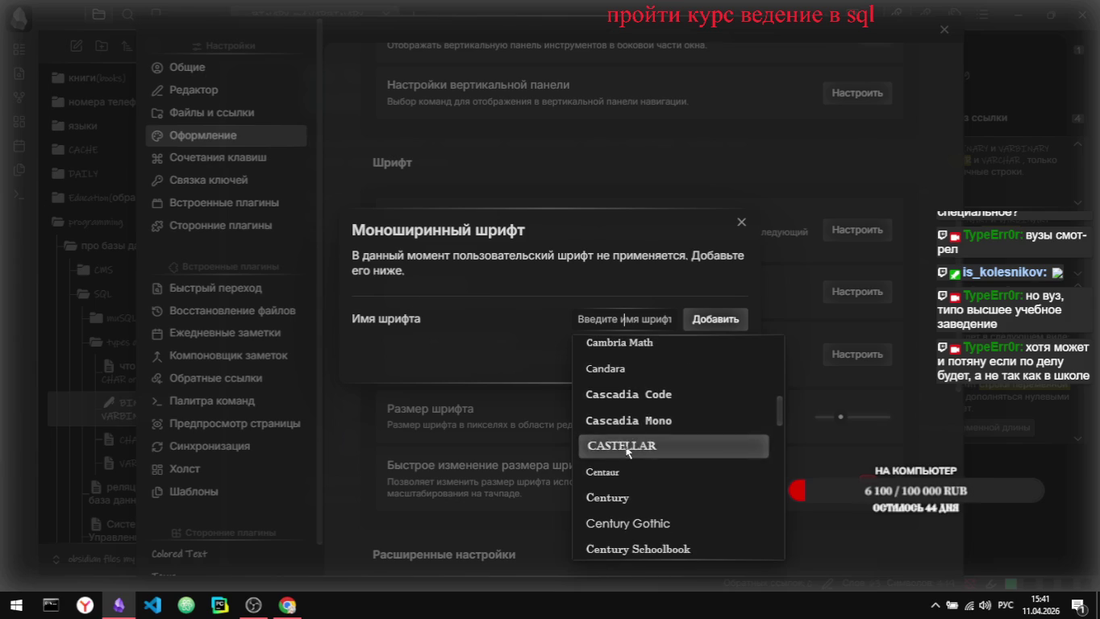
left_click(628, 446)
left_click(663, 377)
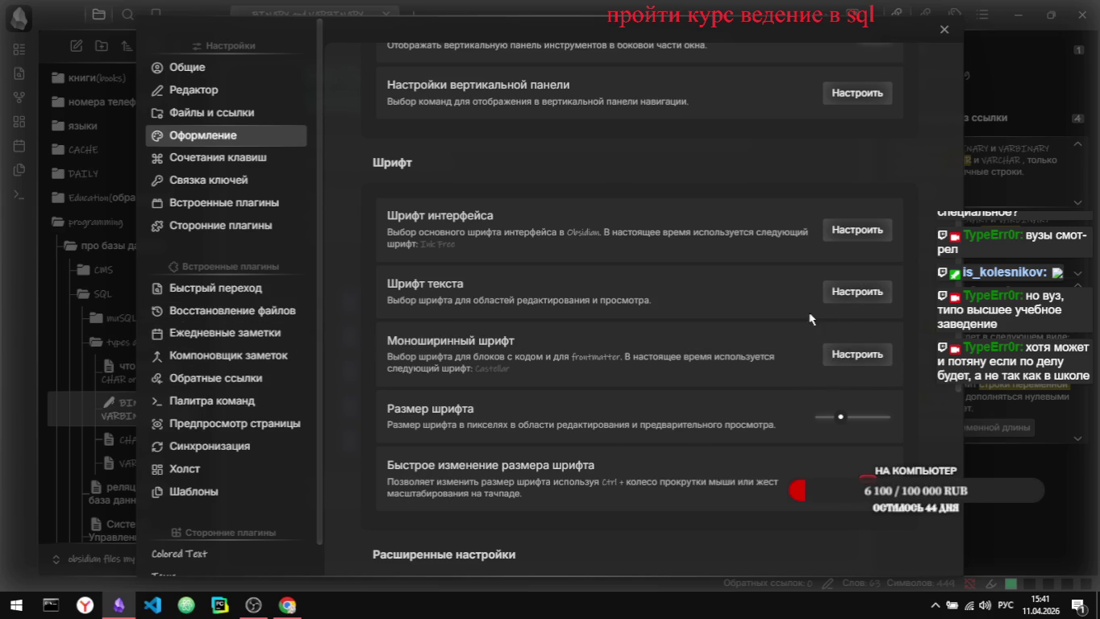
Step: Replace Ink Free with Algerian as the interface font
left_click(842, 240)
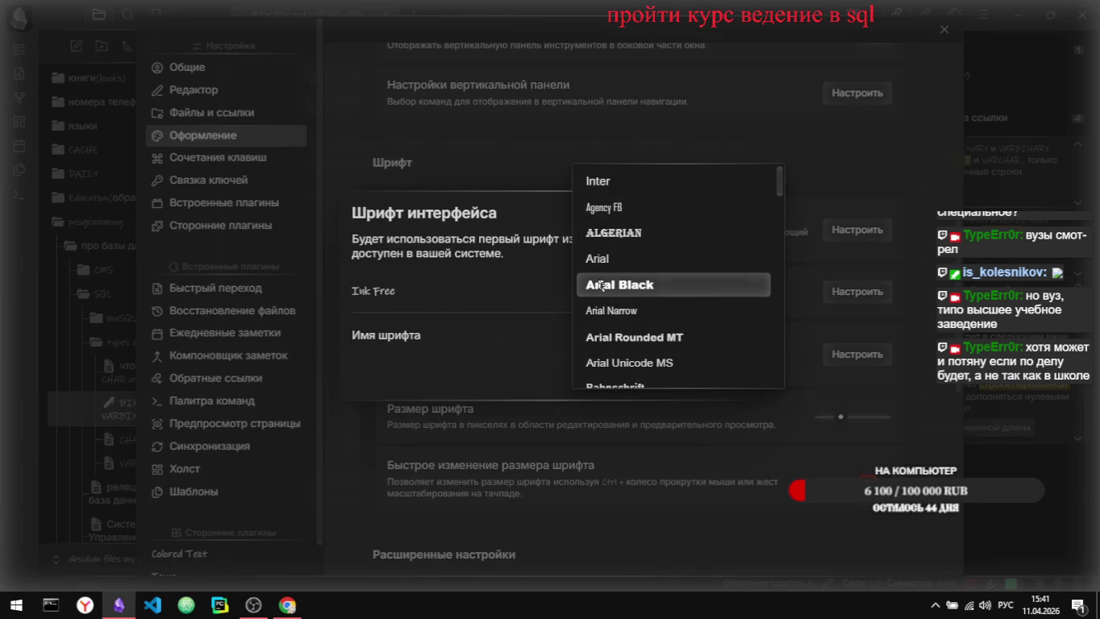
left_click(513, 347)
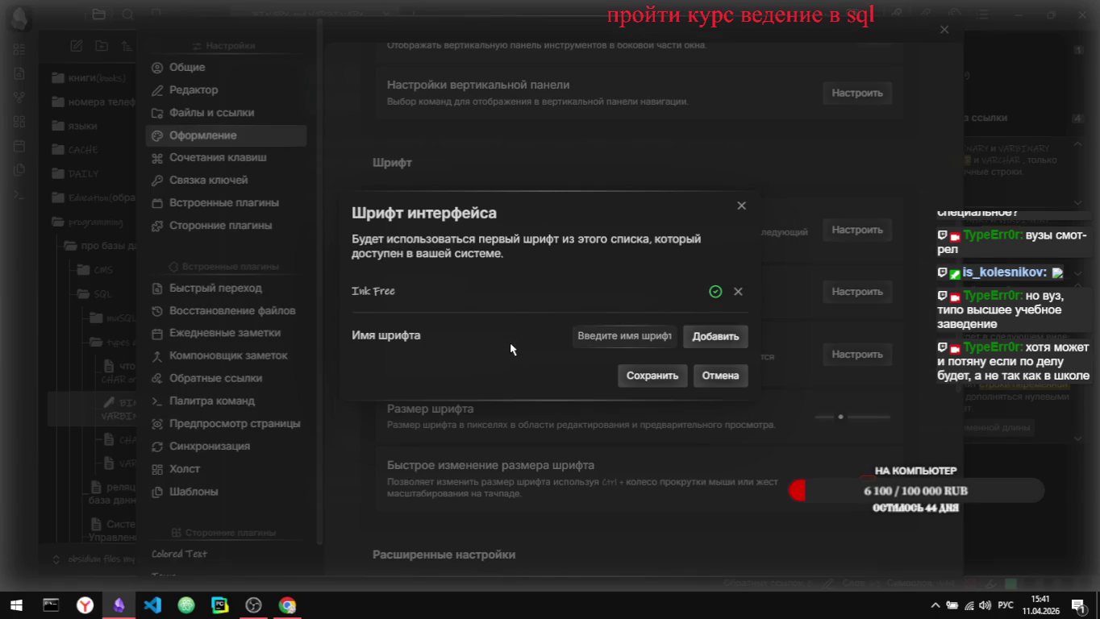
left_click(737, 292)
left_click(625, 318)
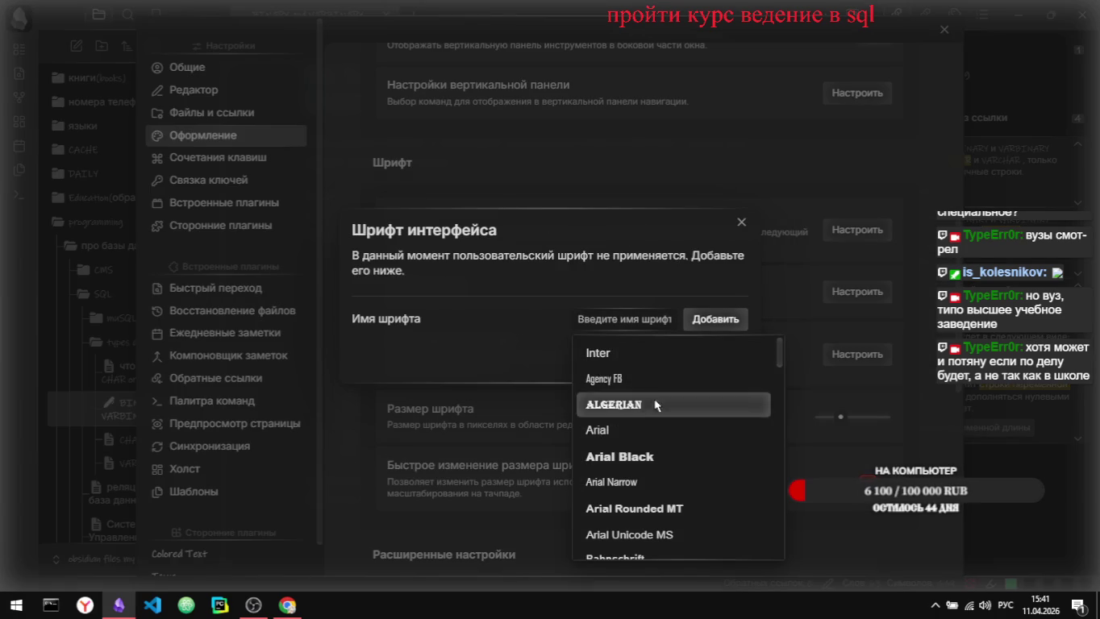
scroll(648, 380, "down", 2)
scroll(648, 380, "up", 2)
left_click(635, 405)
left_click(636, 379)
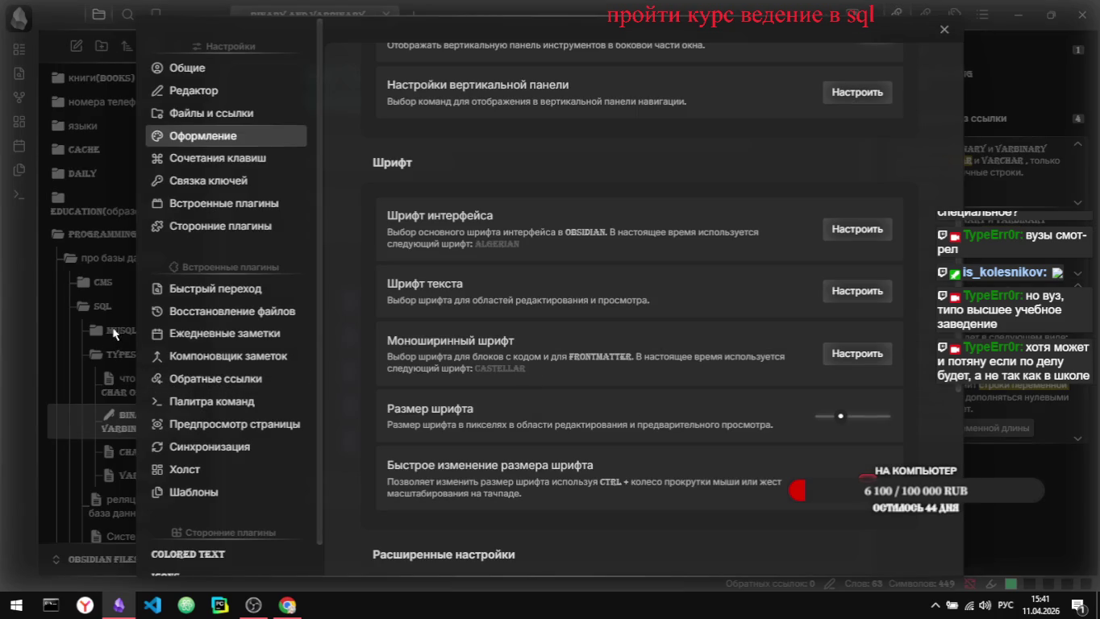
Step: Swap Algerian for Lucida Sans Typewriter in the interface font list
left_click(837, 231)
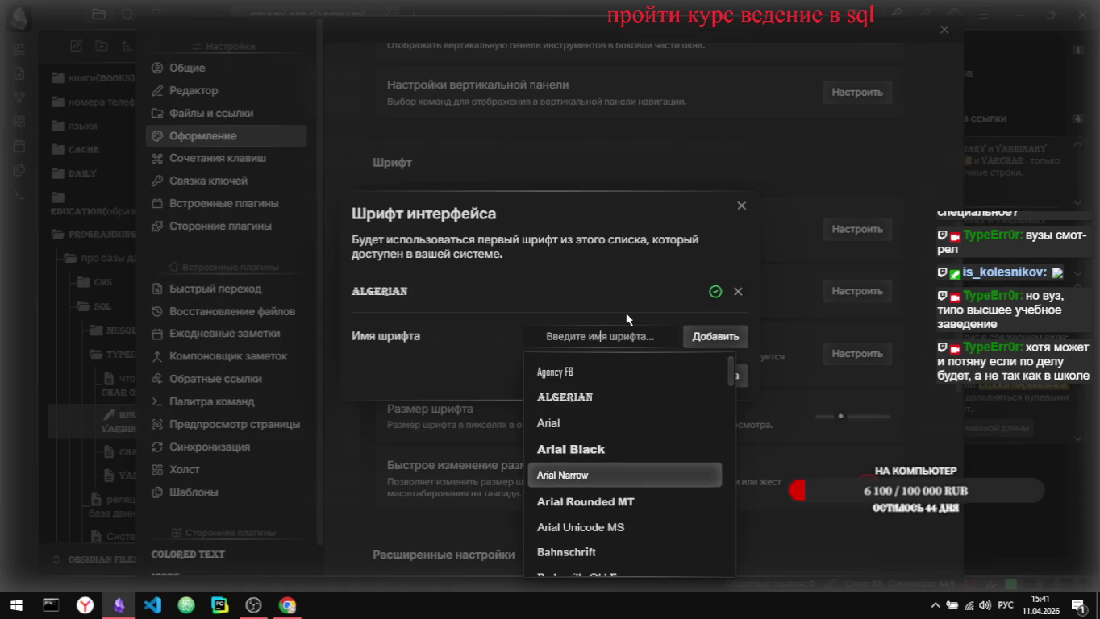
left_click(738, 291)
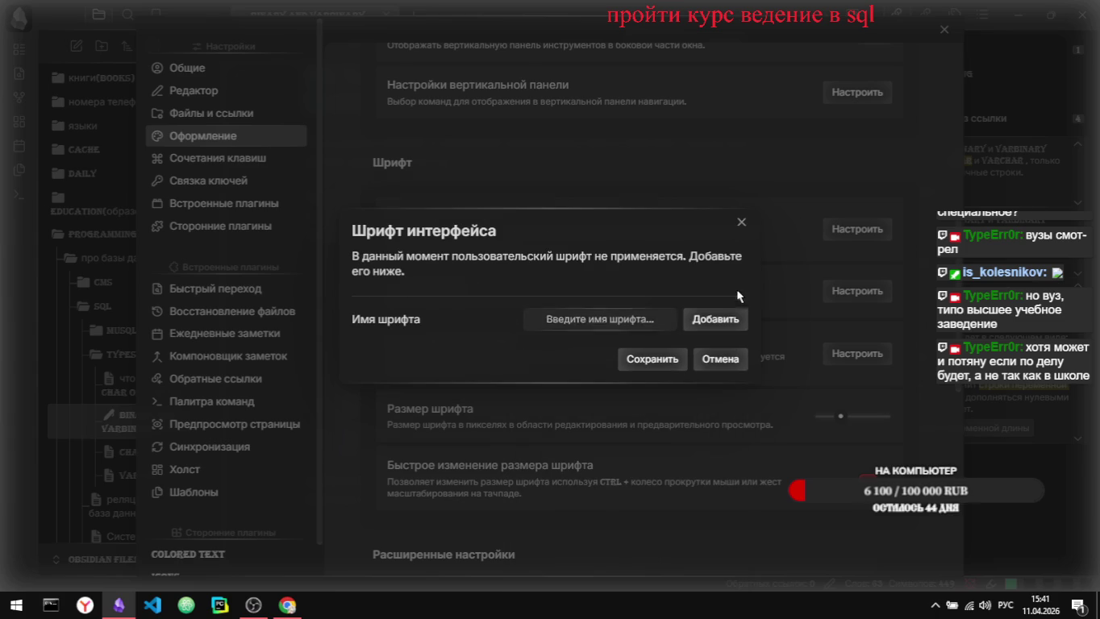
left_click(663, 315)
scroll(629, 452, "down", 5)
scroll(636, 458, "down", 3)
scroll(636, 458, "down", 1)
scroll(636, 459, "down", 1)
scroll(636, 458, "down", 1)
scroll(636, 458, "down", 1)
scroll(636, 458, "down", 1)
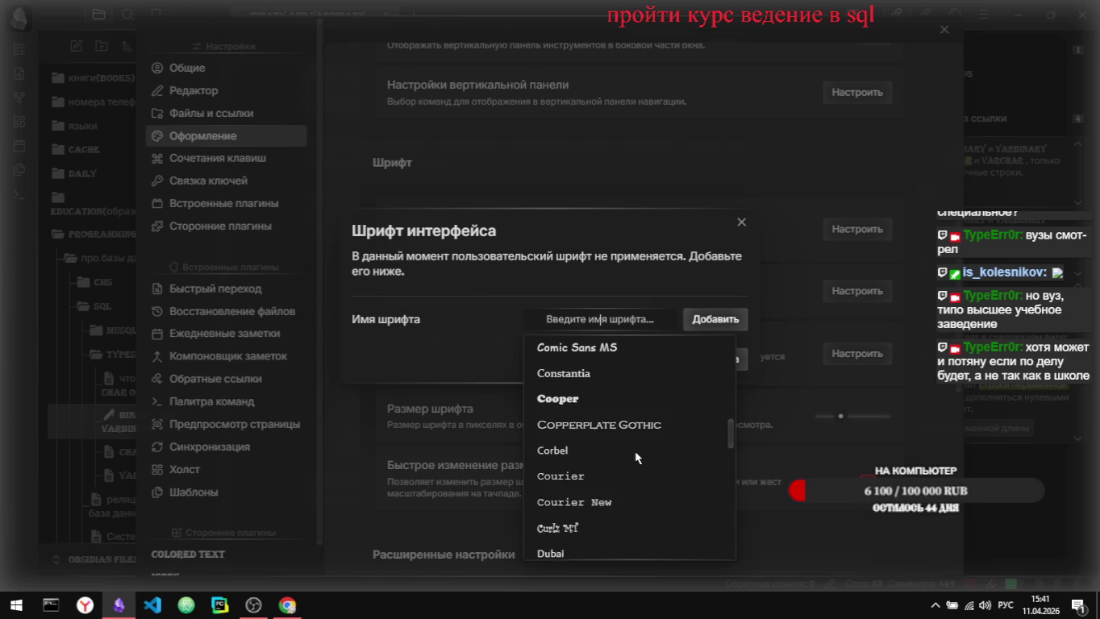
scroll(636, 458, "down", 1)
scroll(636, 458, "down", 3)
scroll(636, 458, "down", 1)
scroll(636, 458, "down", 1)
scroll(636, 459, "down", 1)
scroll(636, 458, "down", 1)
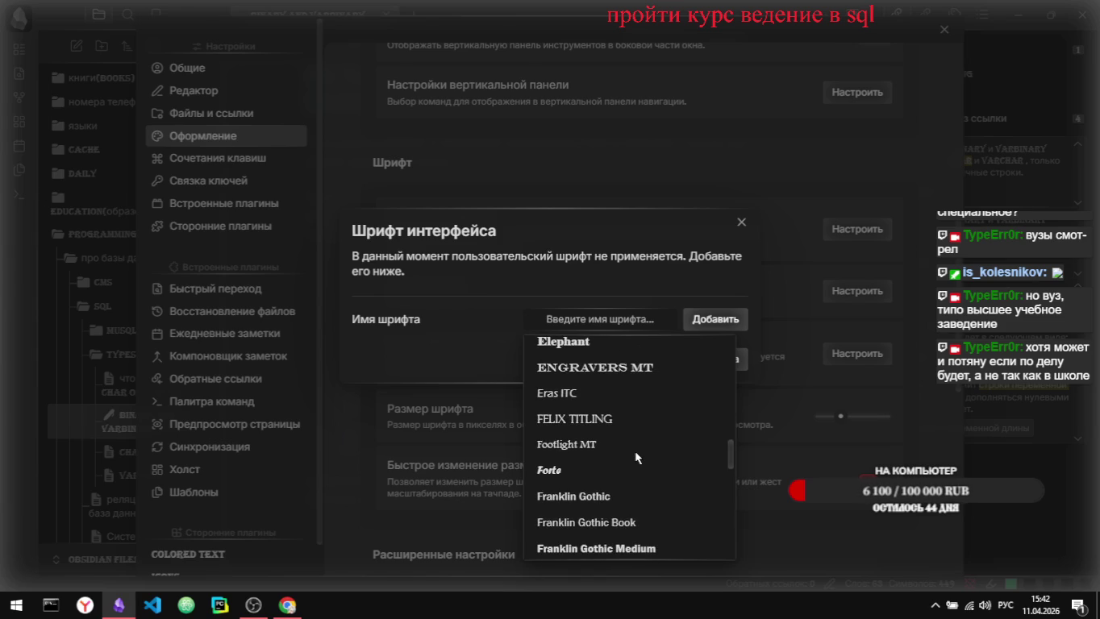
scroll(636, 459, "down", 2)
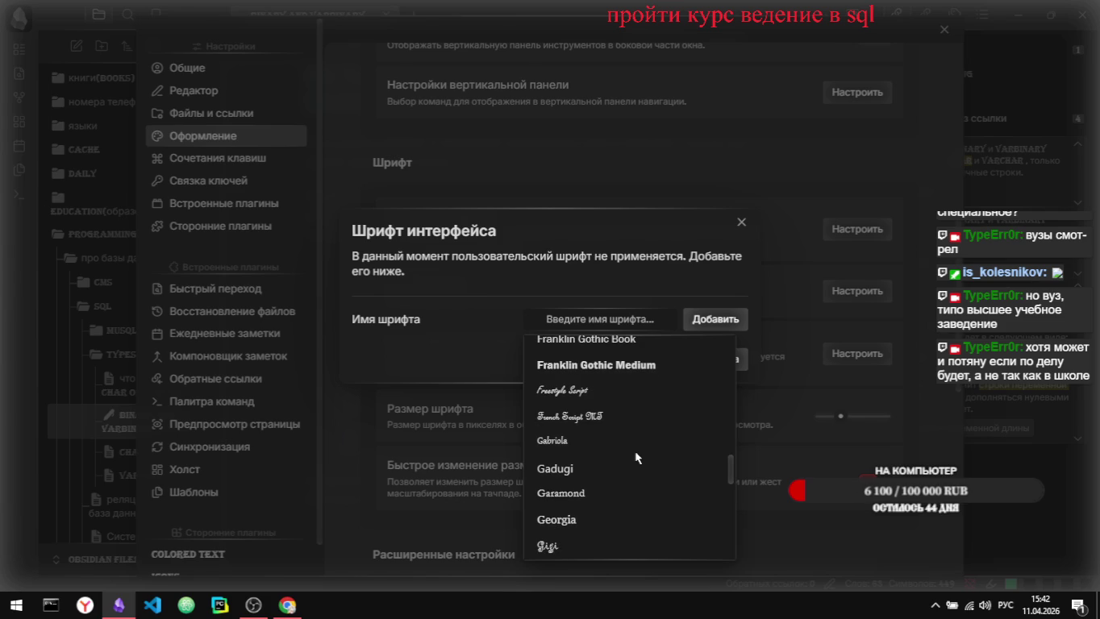
scroll(635, 458, "down", 2)
scroll(636, 458, "down", 2)
scroll(636, 458, "down", 2)
scroll(635, 458, "down", 1)
scroll(636, 458, "down", 1)
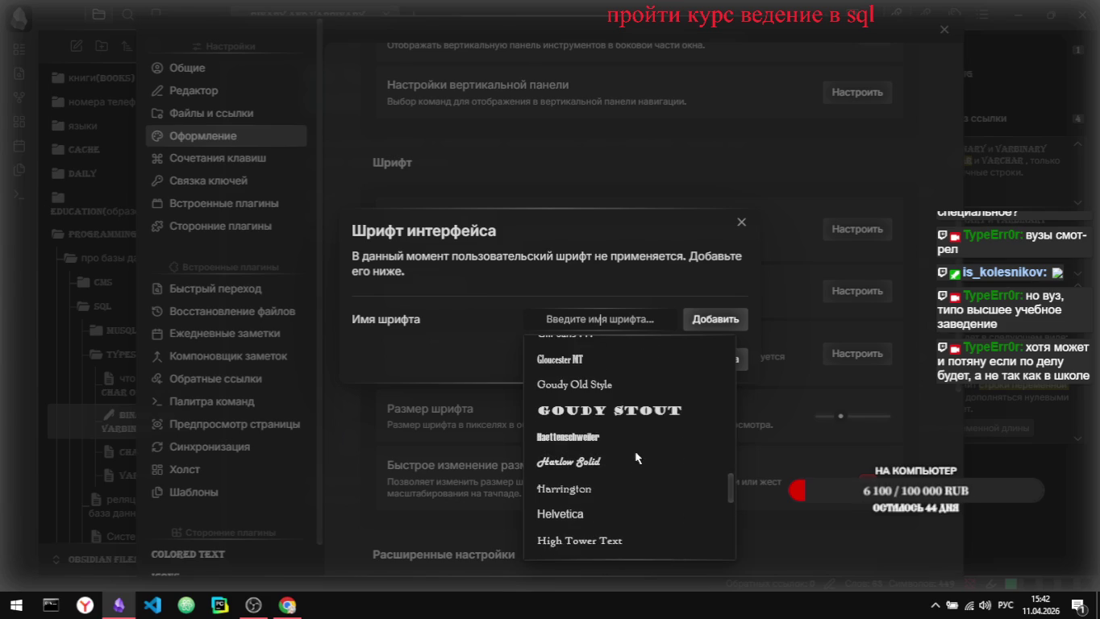
scroll(636, 459, "down", 1)
scroll(635, 459, "down", 1)
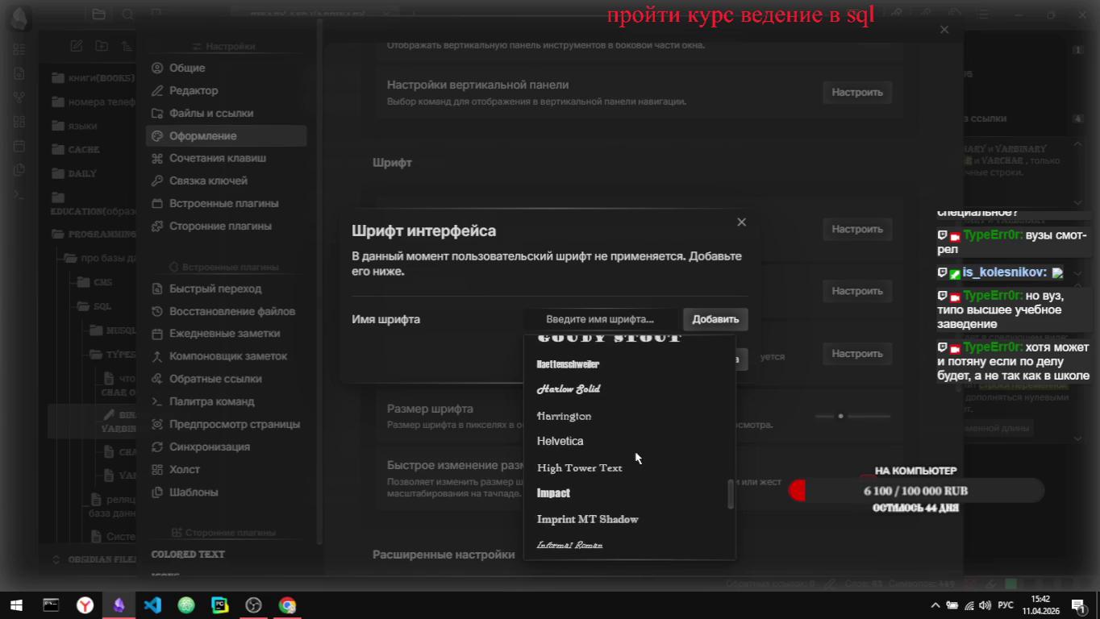
scroll(636, 458, "down", 1)
scroll(635, 458, "down", 1)
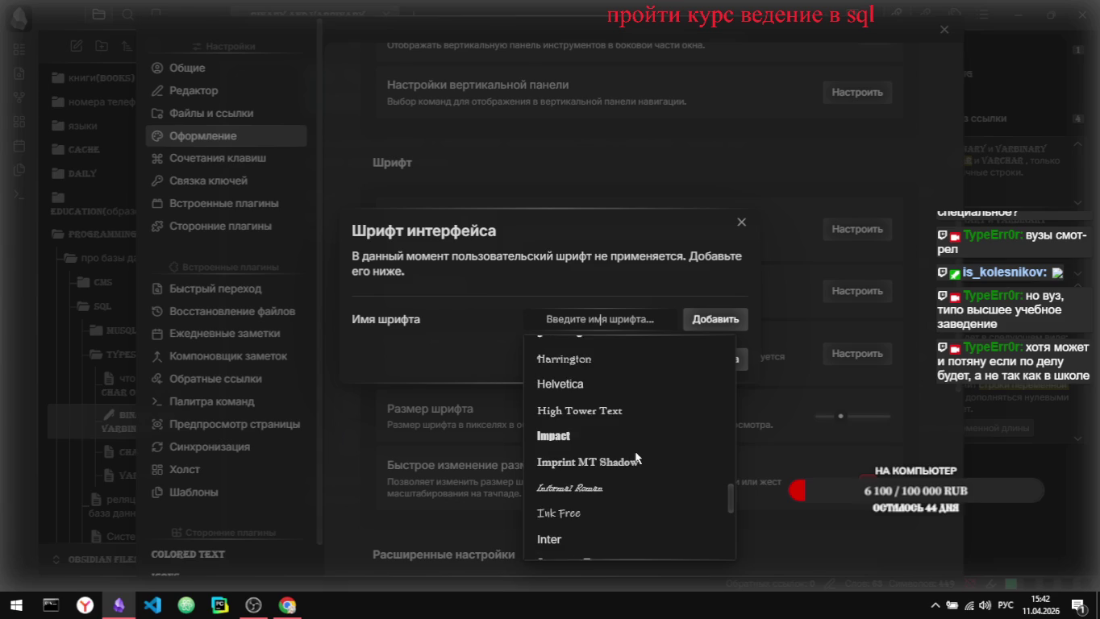
scroll(636, 458, "down", 1)
scroll(635, 458, "down", 1)
scroll(636, 458, "down", 2)
scroll(635, 459, "down", 1)
scroll(635, 458, "down", 1)
scroll(636, 458, "down", 1)
scroll(635, 458, "down", 1)
scroll(636, 458, "down", 1)
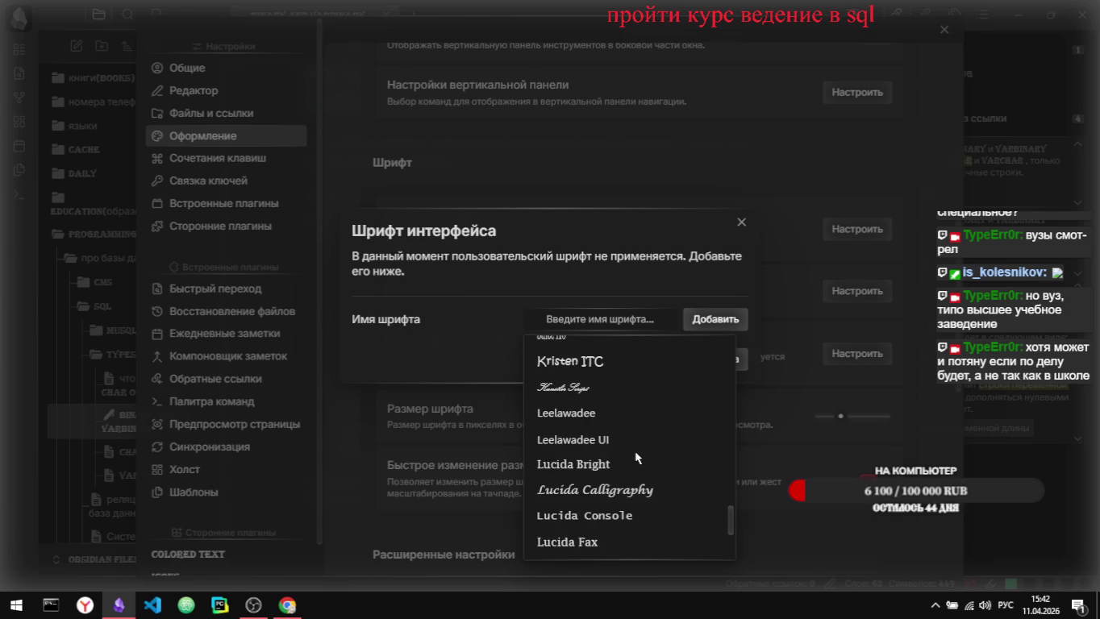
scroll(635, 458, "down", 1)
scroll(635, 458, "down", 1)
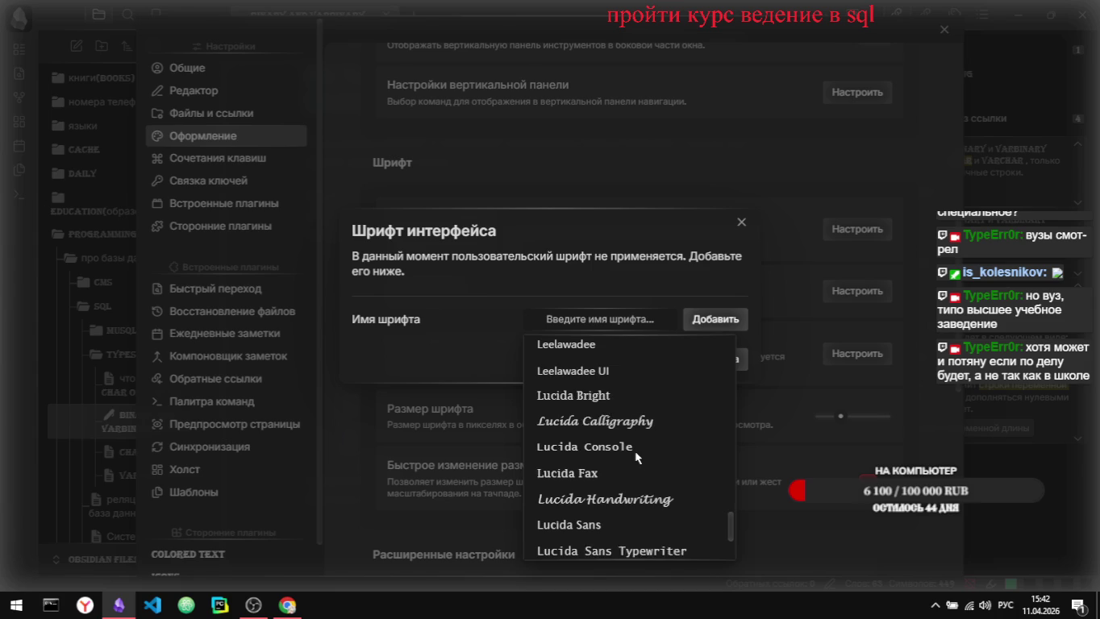
scroll(636, 458, "down", 1)
scroll(636, 458, "down", 1)
scroll(635, 458, "down", 1)
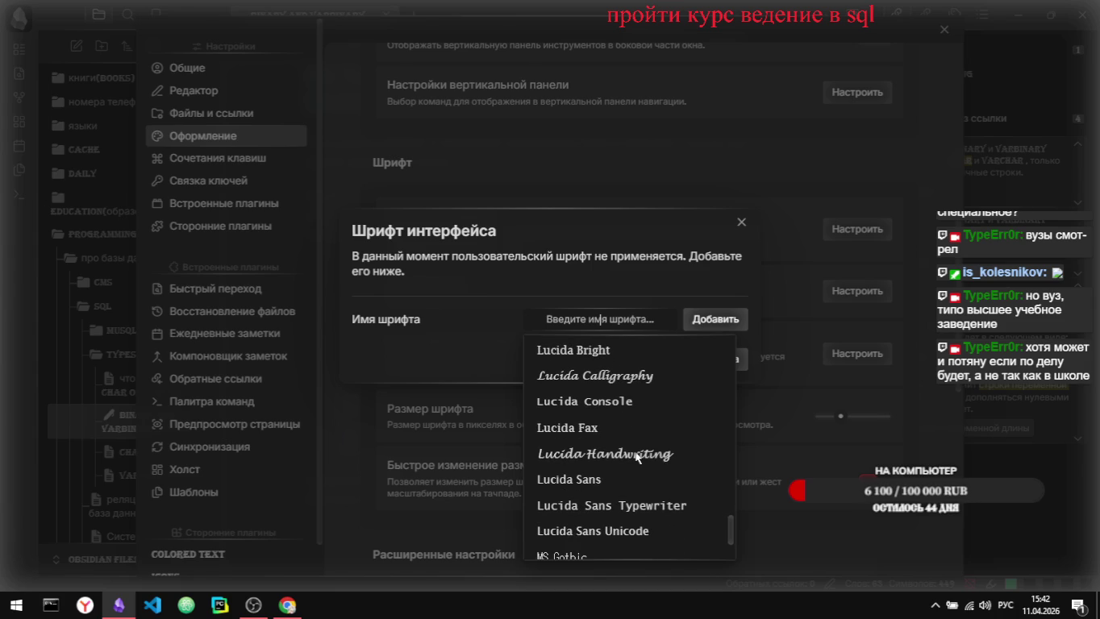
scroll(635, 458, "down", 1)
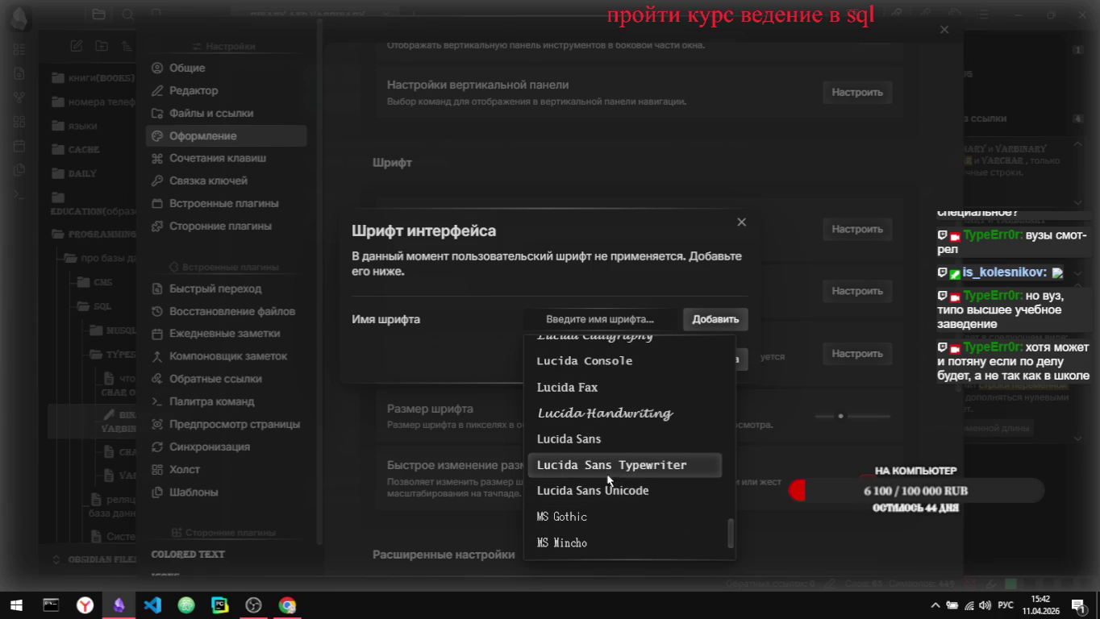
scroll(608, 474, "down", 1)
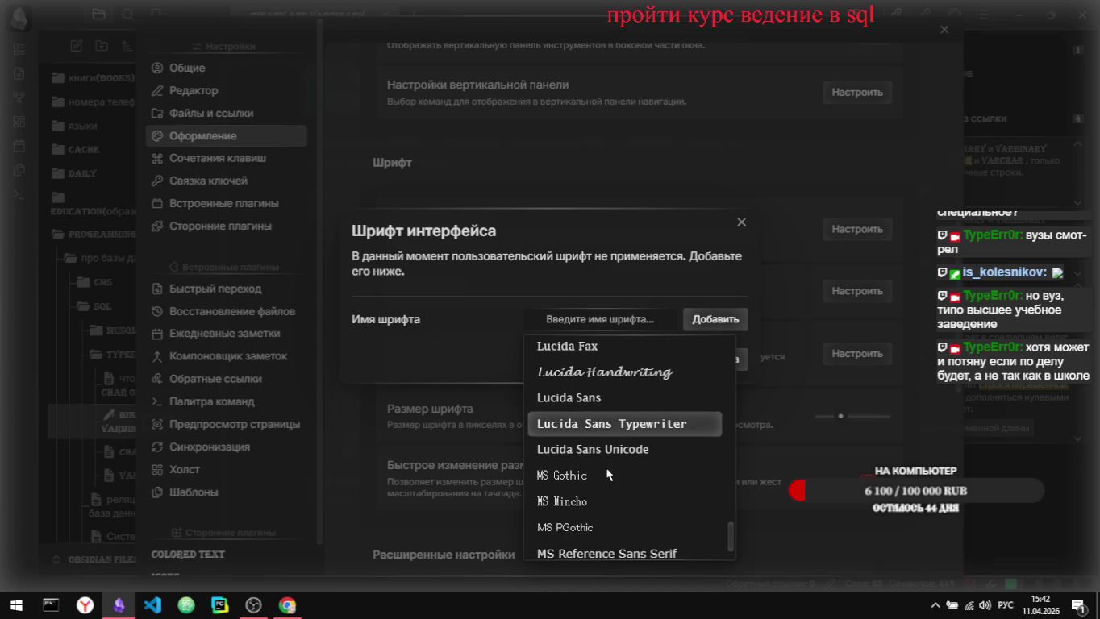
left_click(615, 433)
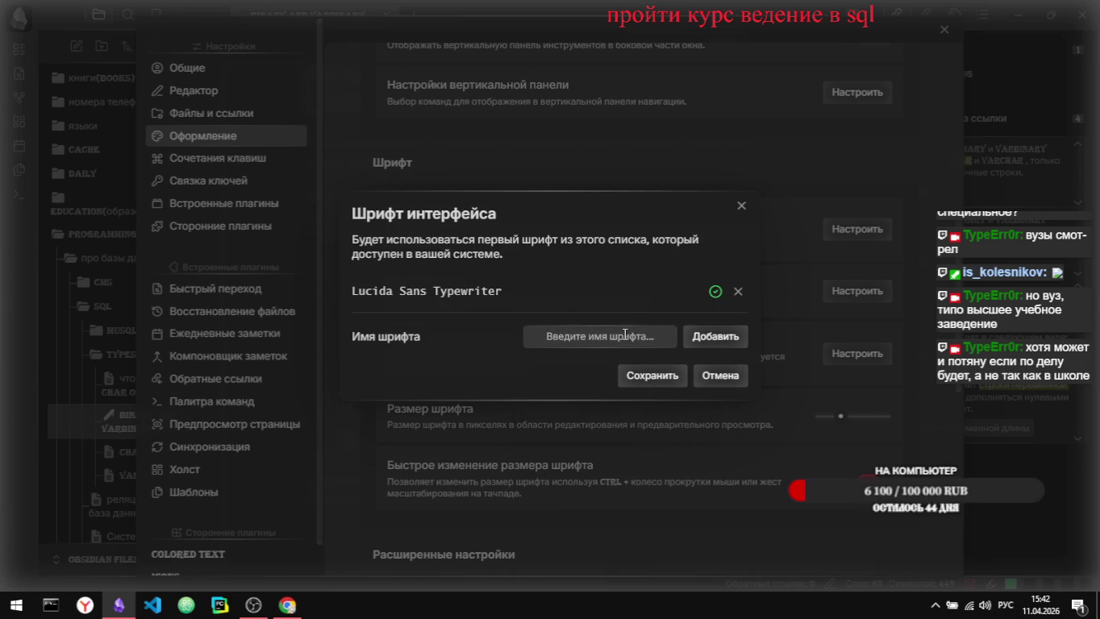
left_click(653, 377)
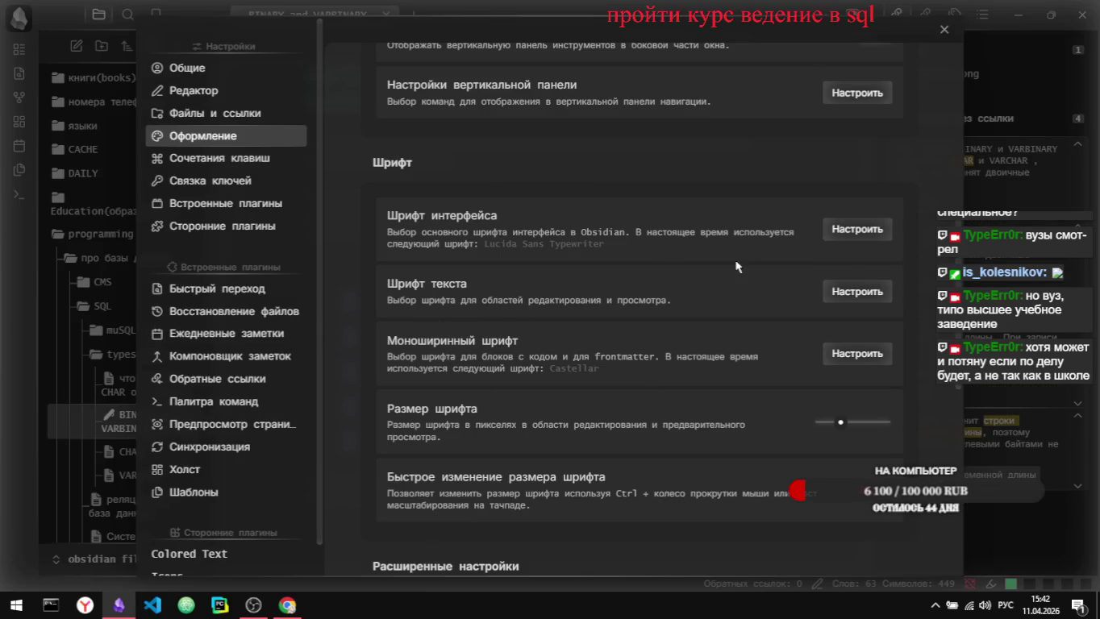
Step: Set the text font to Inter, then close settings to return to the note
left_click(842, 295)
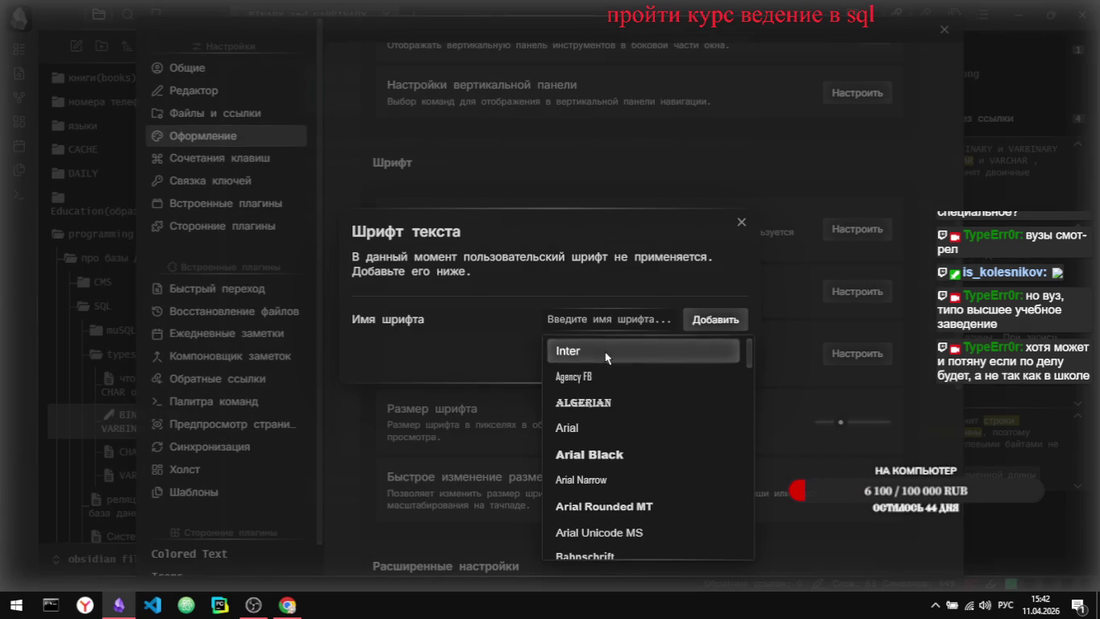
left_click(574, 351)
left_click(652, 376)
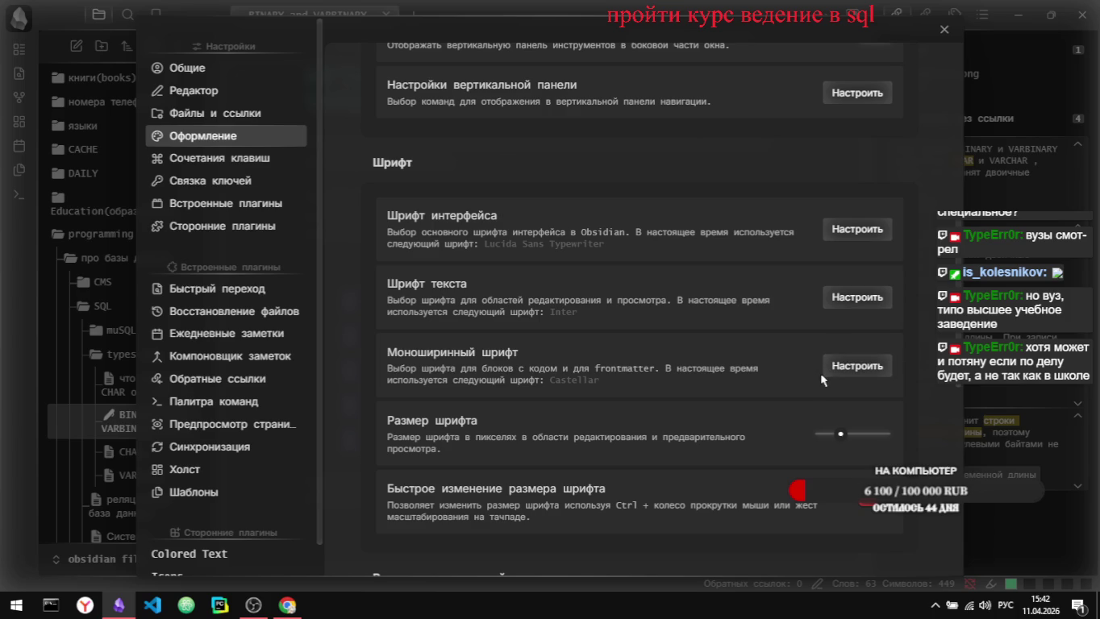
left_click(944, 30)
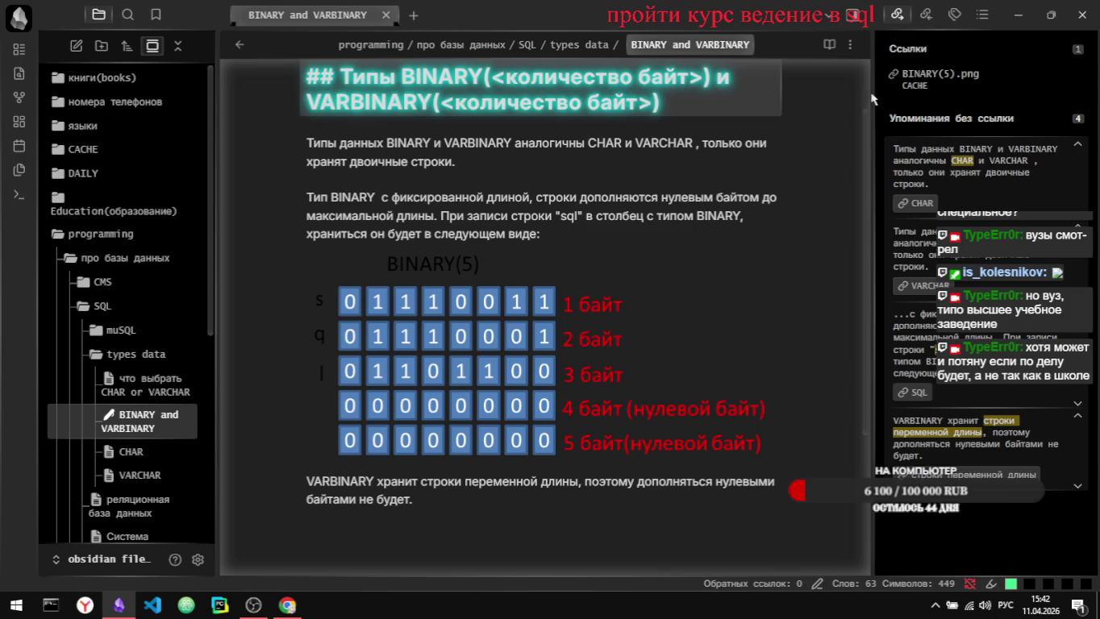
Step: Link the unlinked mention of 'строки переменной длины' from the backlinks pane
scroll(598, 302, "up", 1)
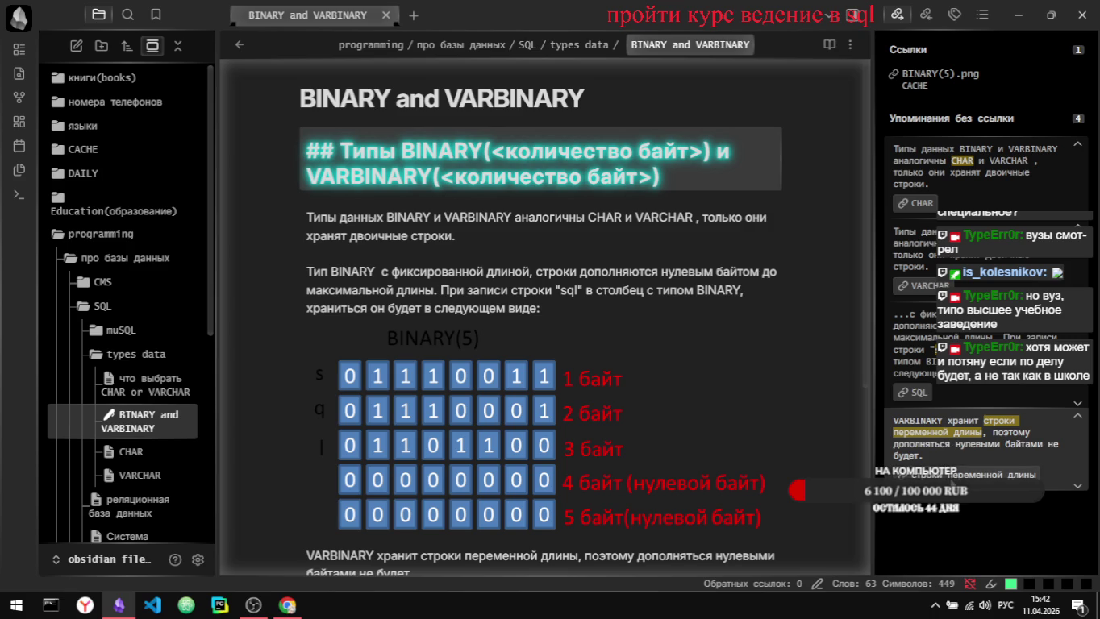
mouse_move(975, 433)
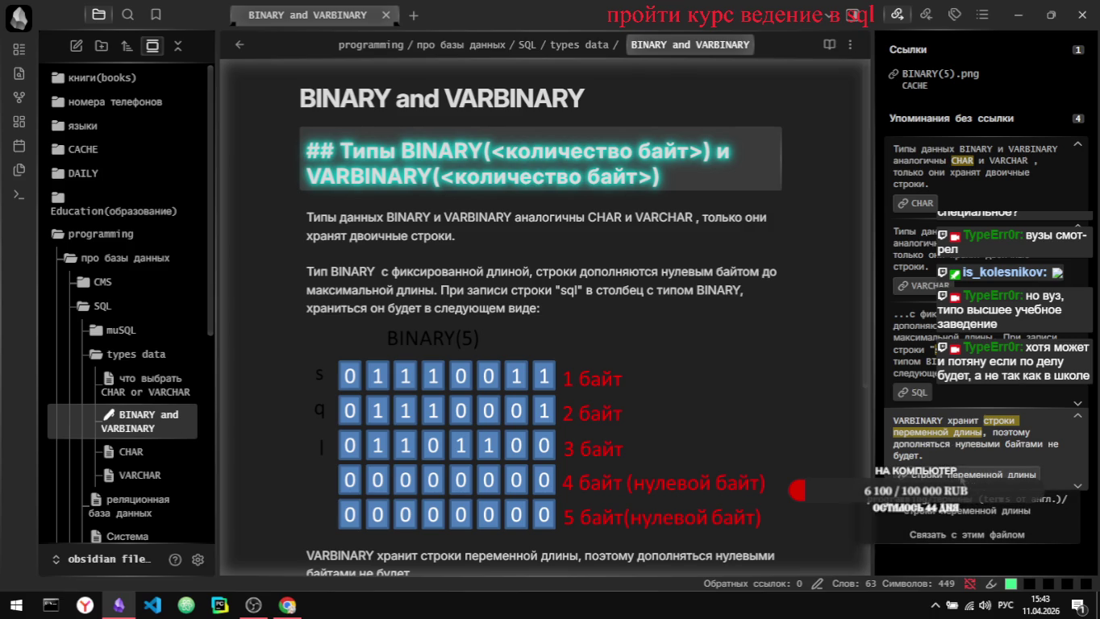
left_click(967, 534)
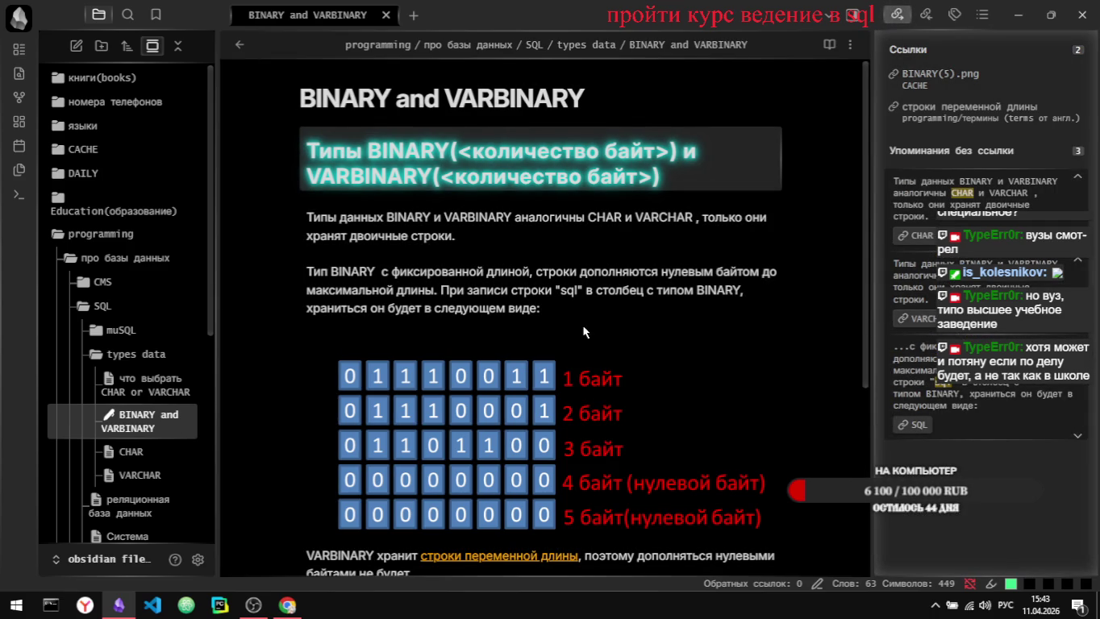
scroll(581, 331, "down", 3)
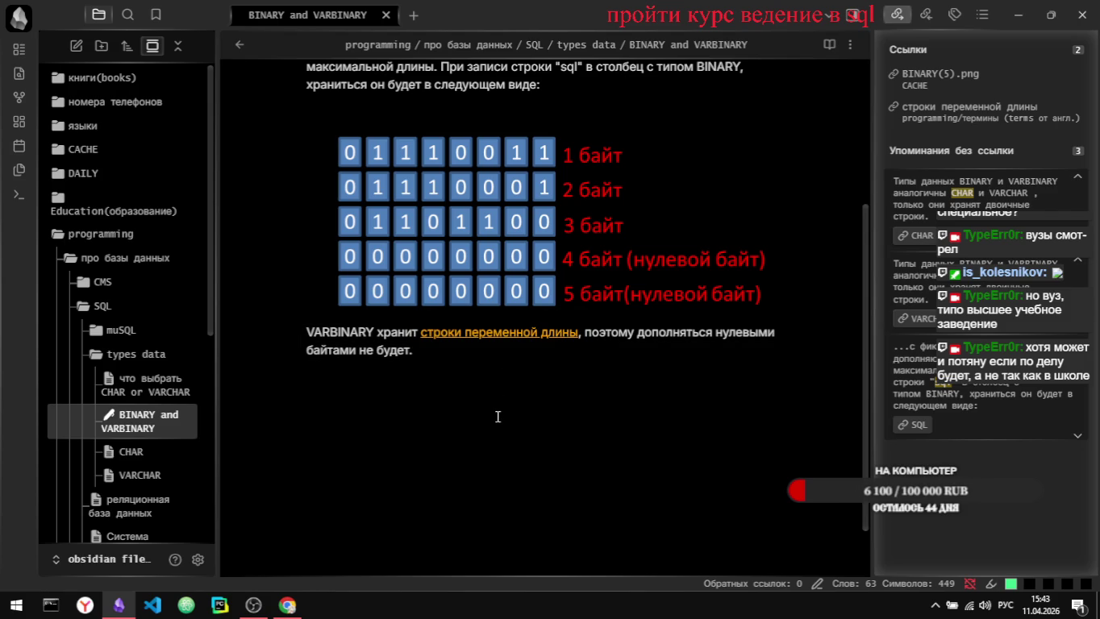
Step: In reading view, follow the 'строки переменной длины' link to its term note
key("ctrl+e")
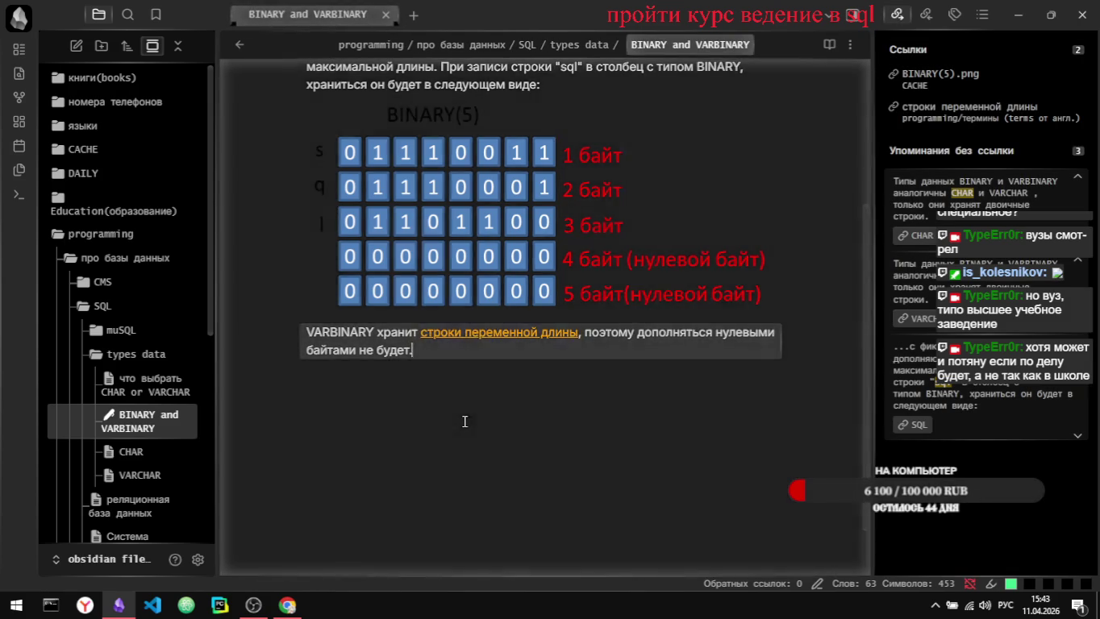
mouse_move(493, 316)
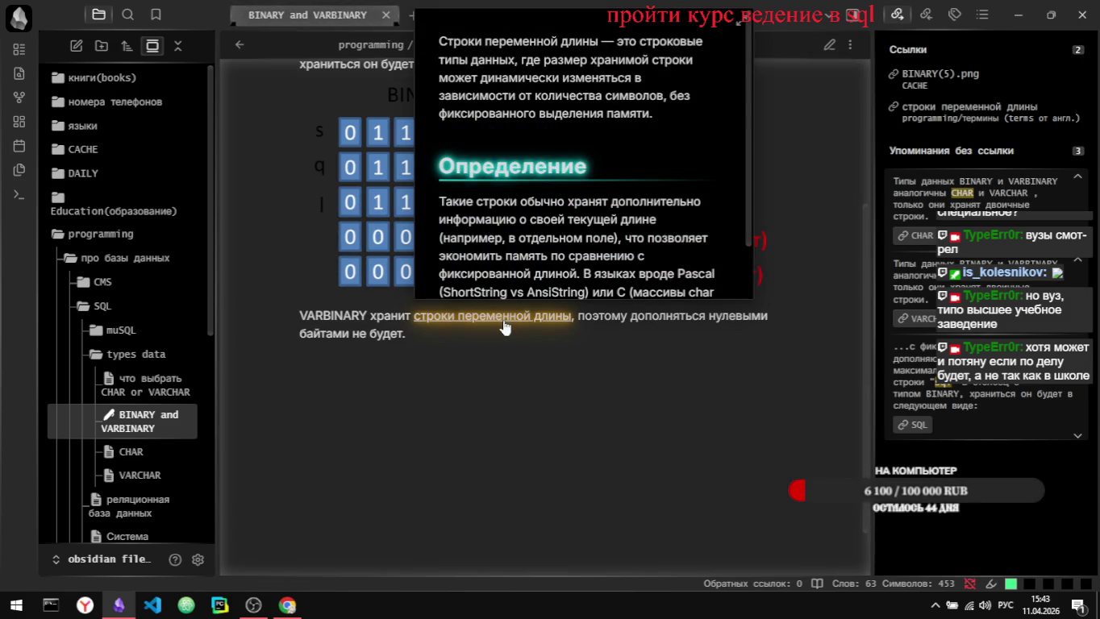
scroll(547, 161, "down", 1)
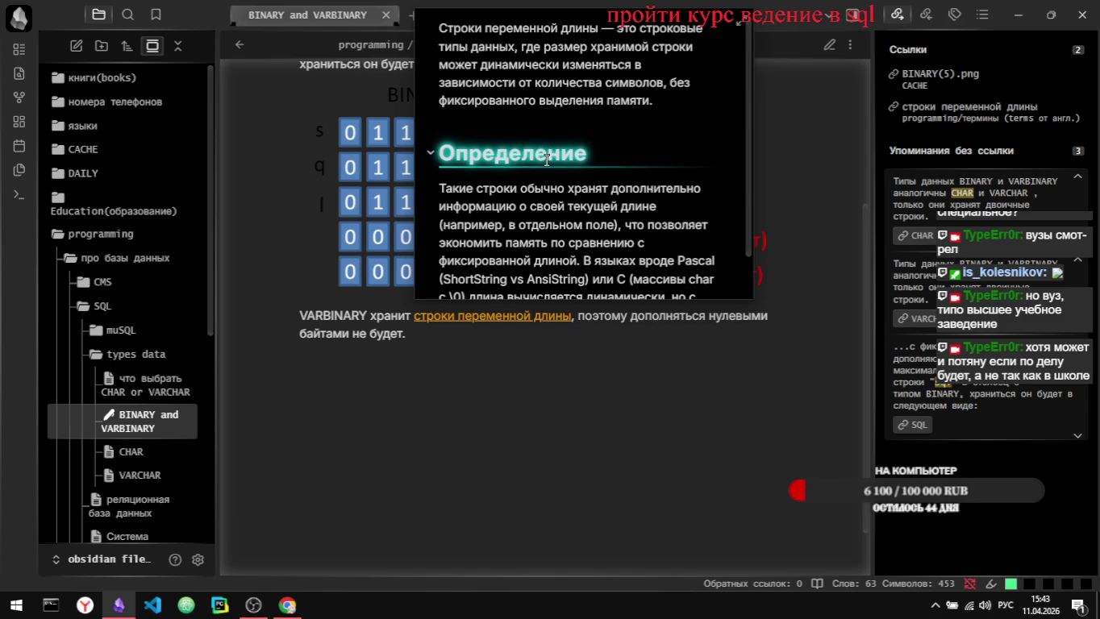
scroll(546, 160, "down", 1)
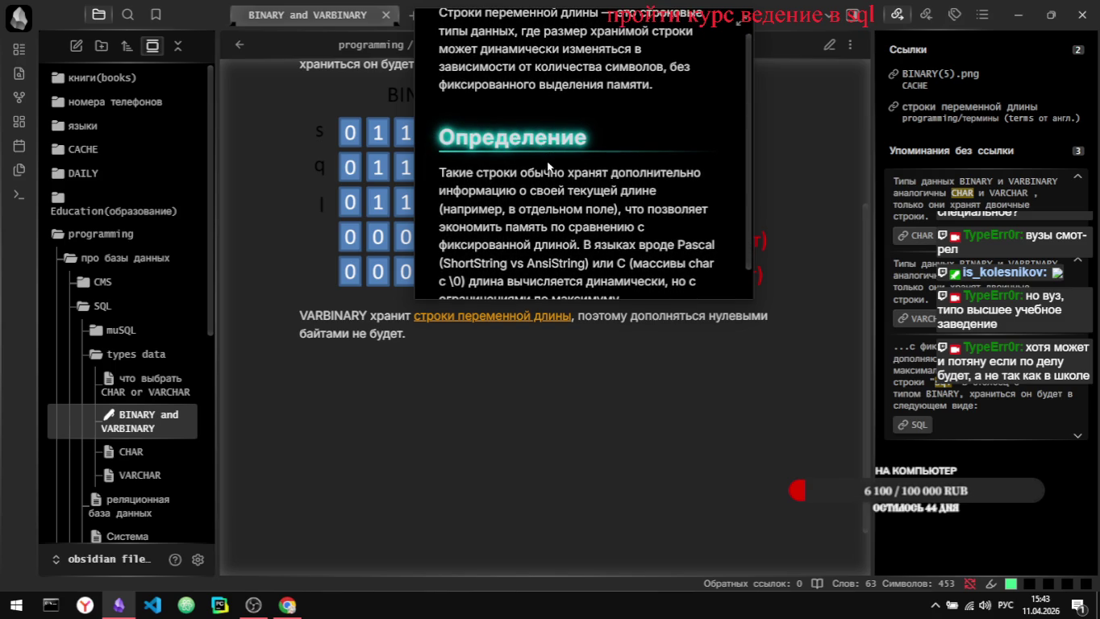
scroll(645, 382, "up", 3)
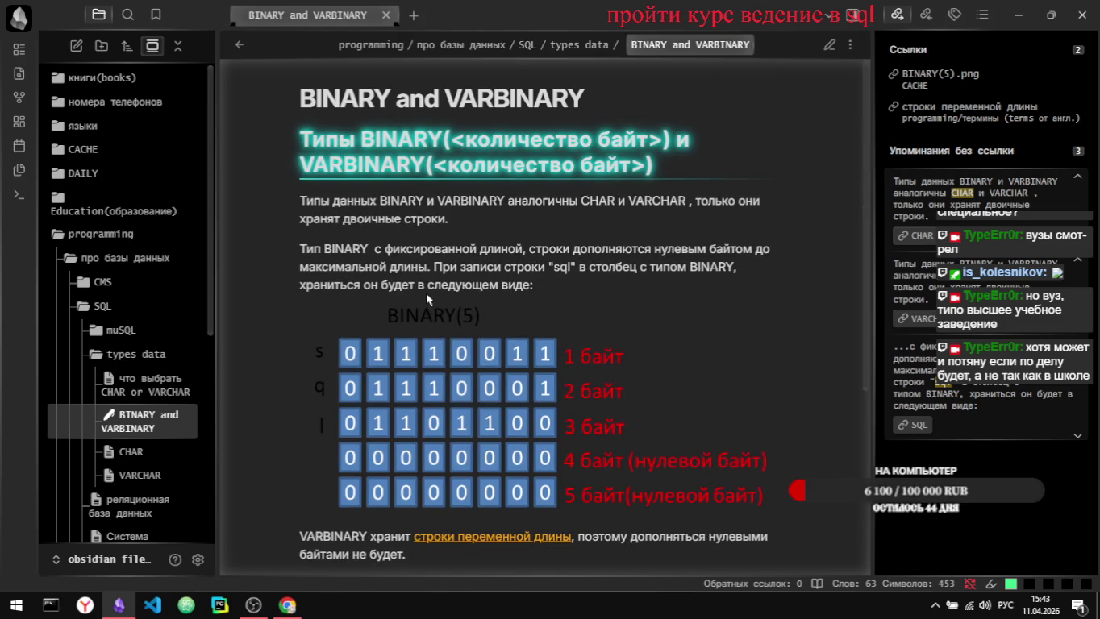
scroll(384, 364, "down", 3)
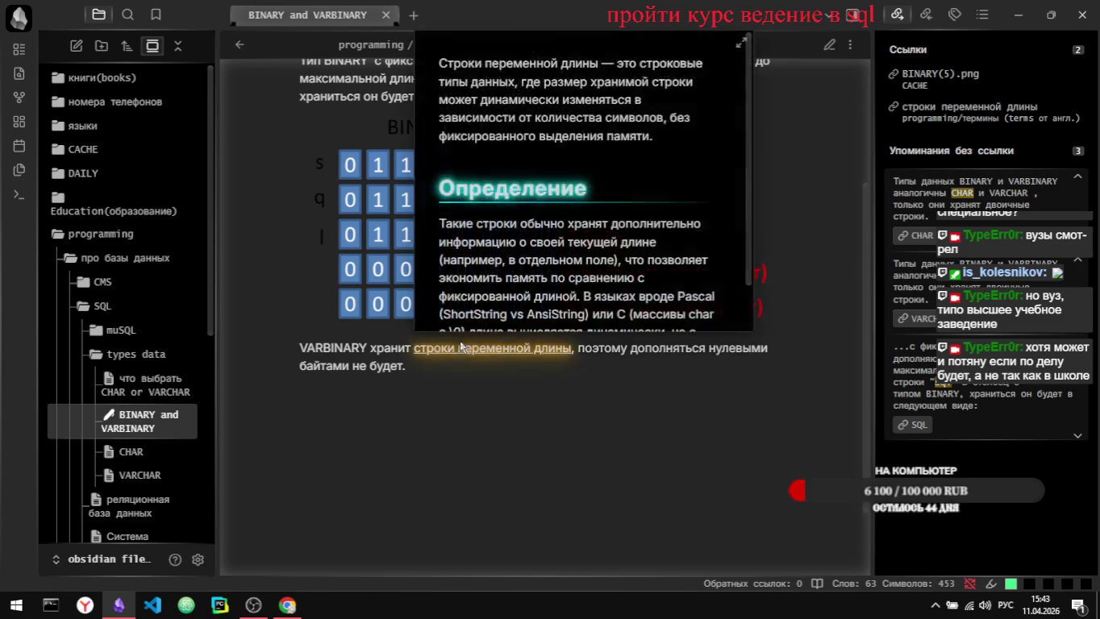
left_click(456, 352)
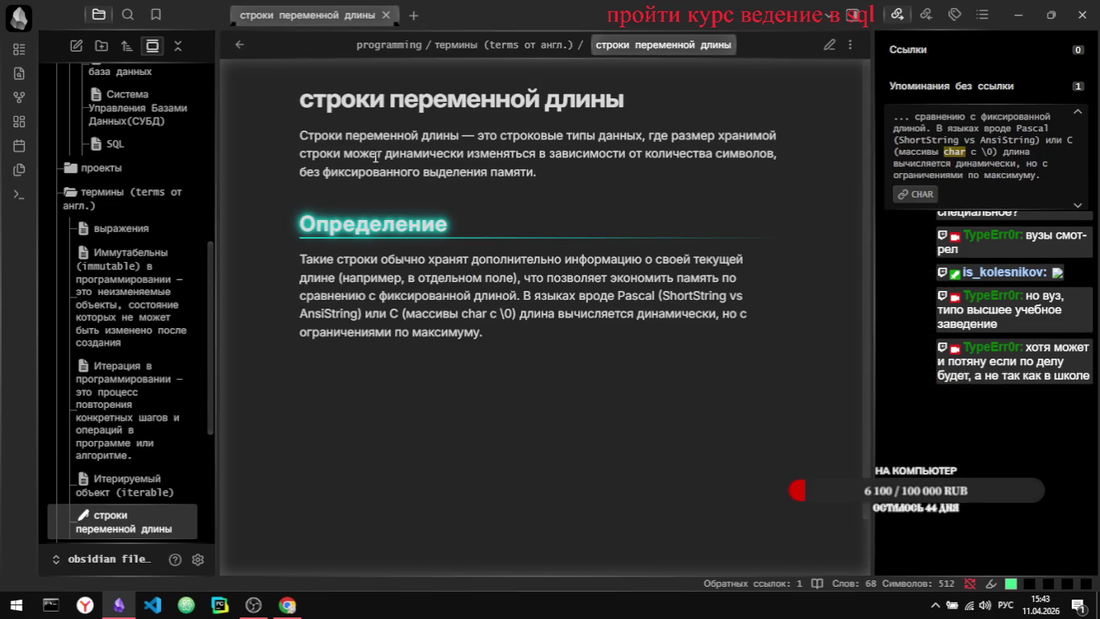
Step: In editing view, insert blank lines above the term note's definition
key("ctrl+e")
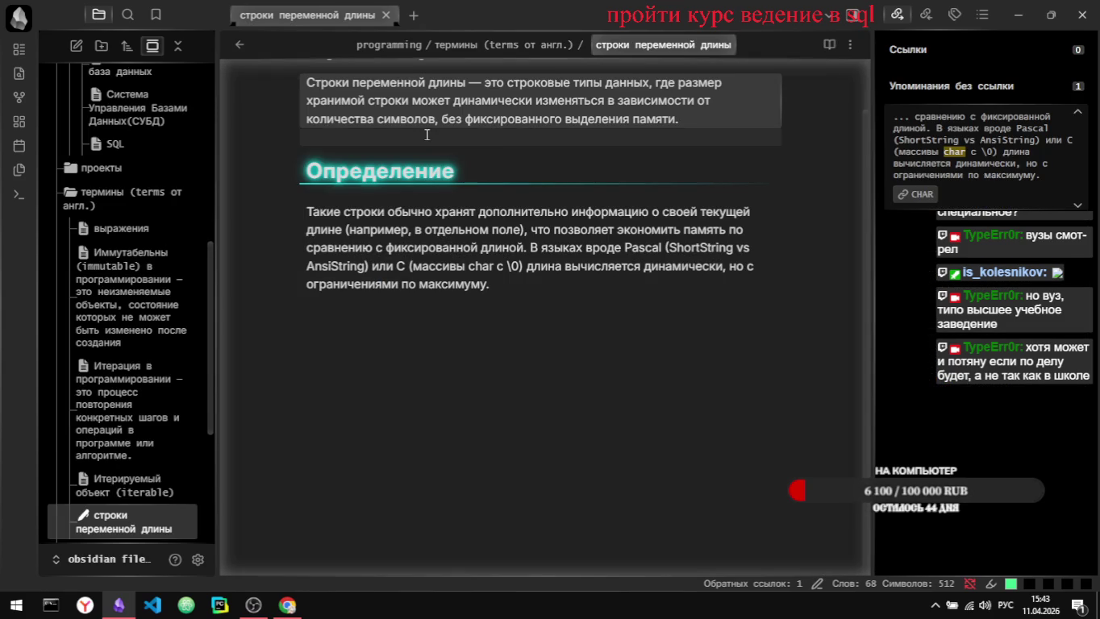
key("Return")
key("Up")
key("Return")
key("Up")
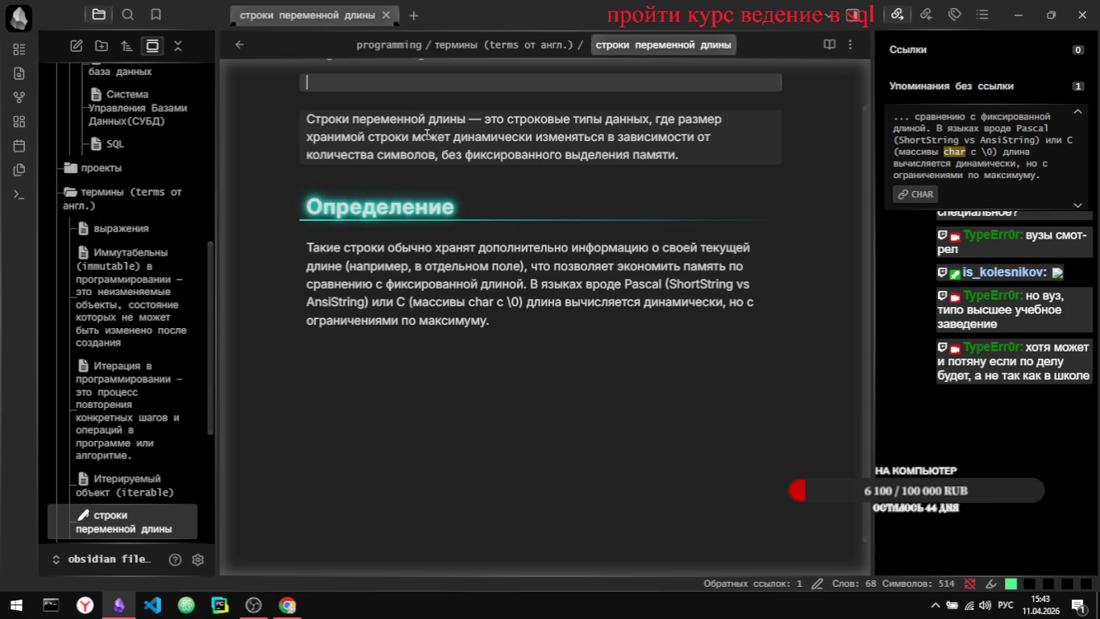
scroll(427, 135, "up", 1)
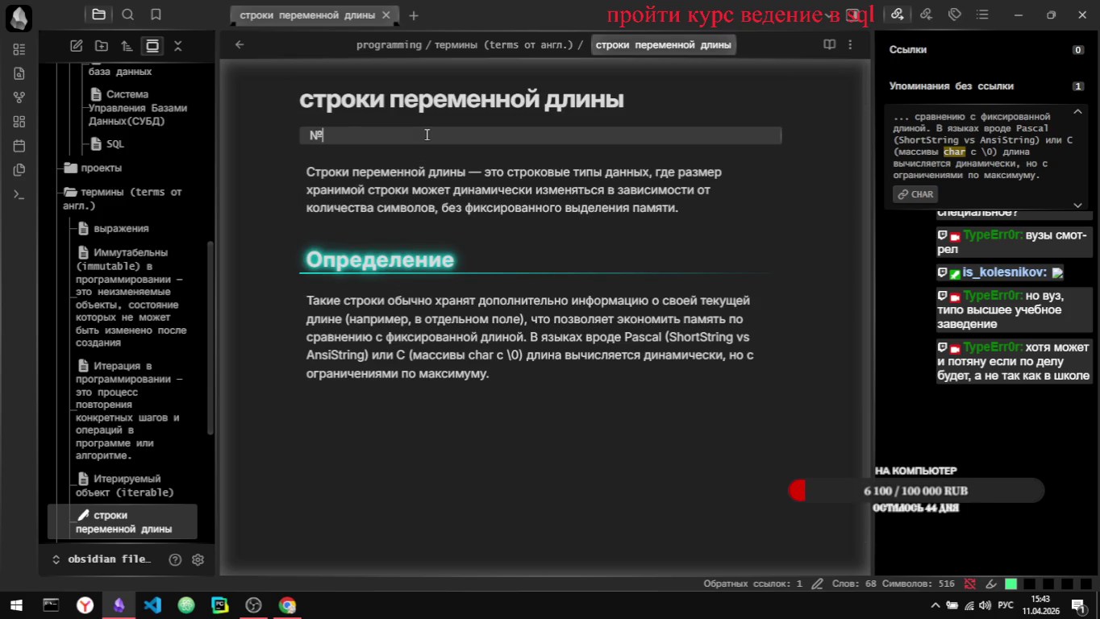
Step: Type the heading '# как я понял' at the top of the note
type("#")
key("BackSpace")
type("Fr")
key("BackSpace")
key("BackSpace")
key("alt+shift")
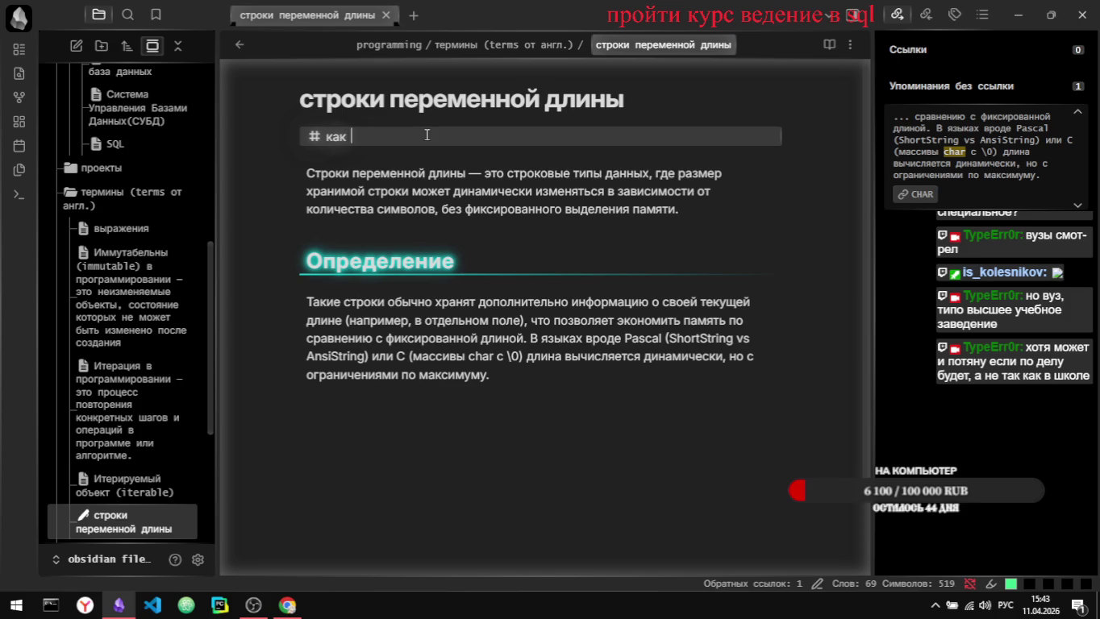
type("я понял")
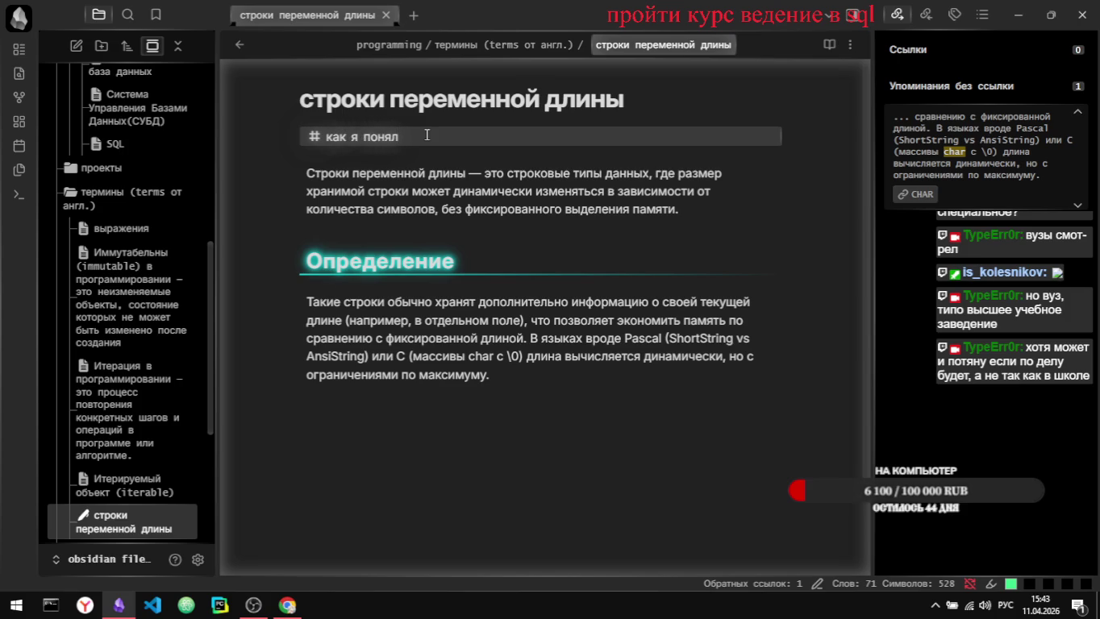
key("ctrl+e")
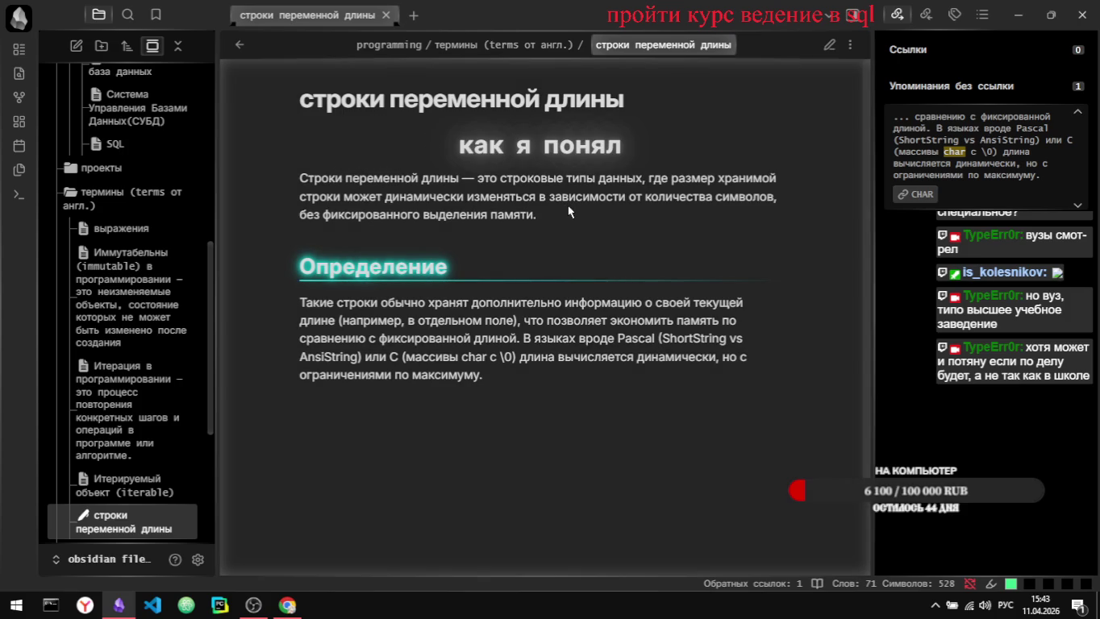
key("ctrl+e")
key("ctrl+e")
key("ctrl+e")
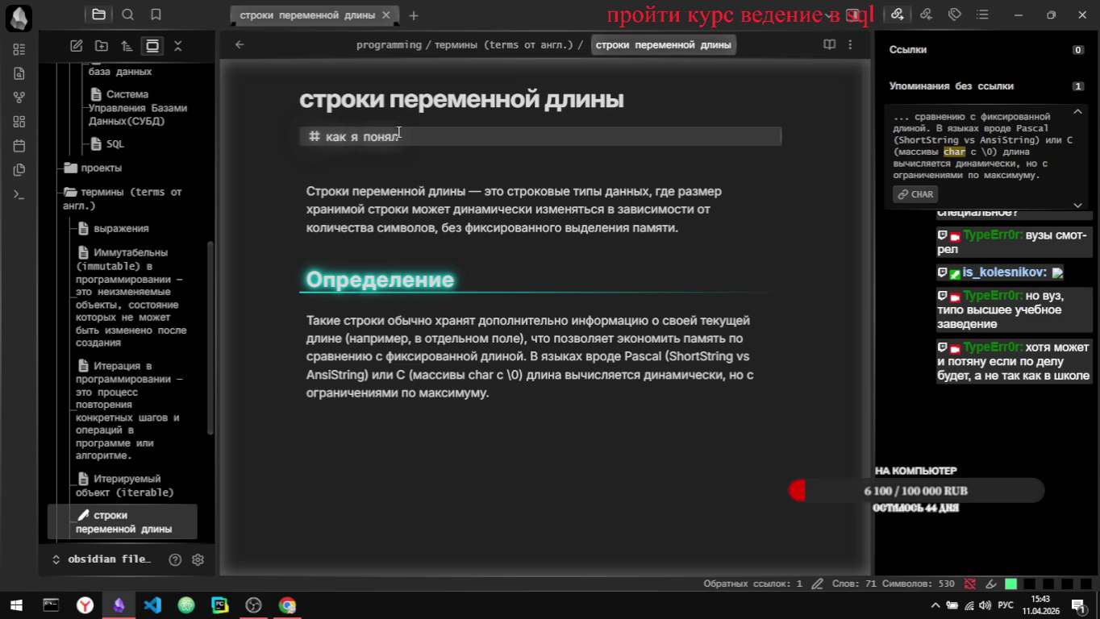
Step: Reopen the term note and start a line 'это' beneath the heading
key("ctrl+w")
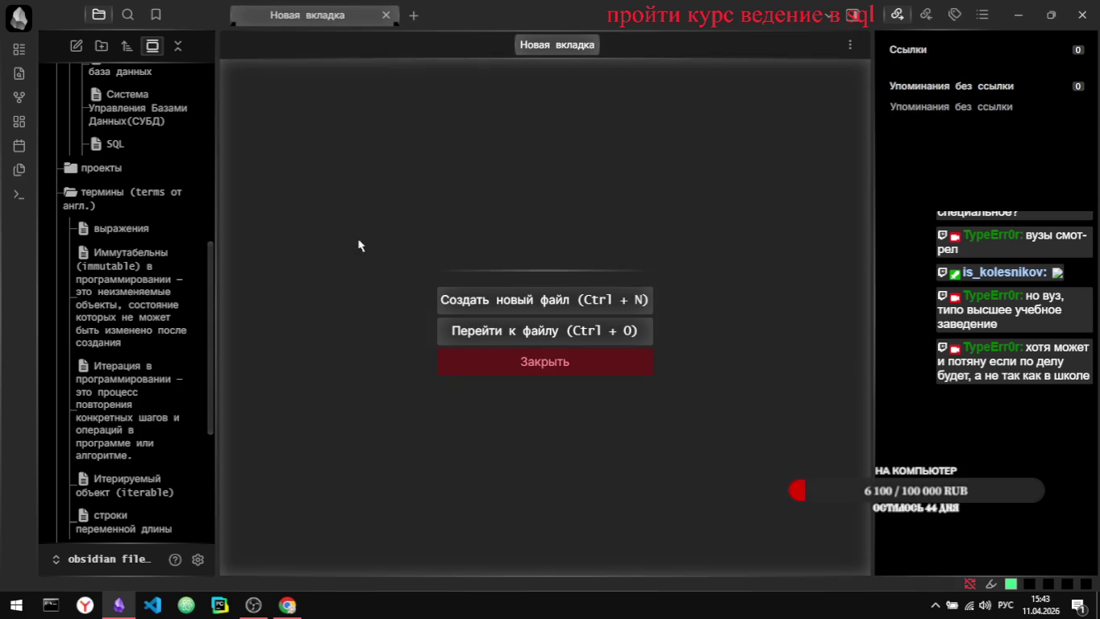
key("ctrl+shift+t")
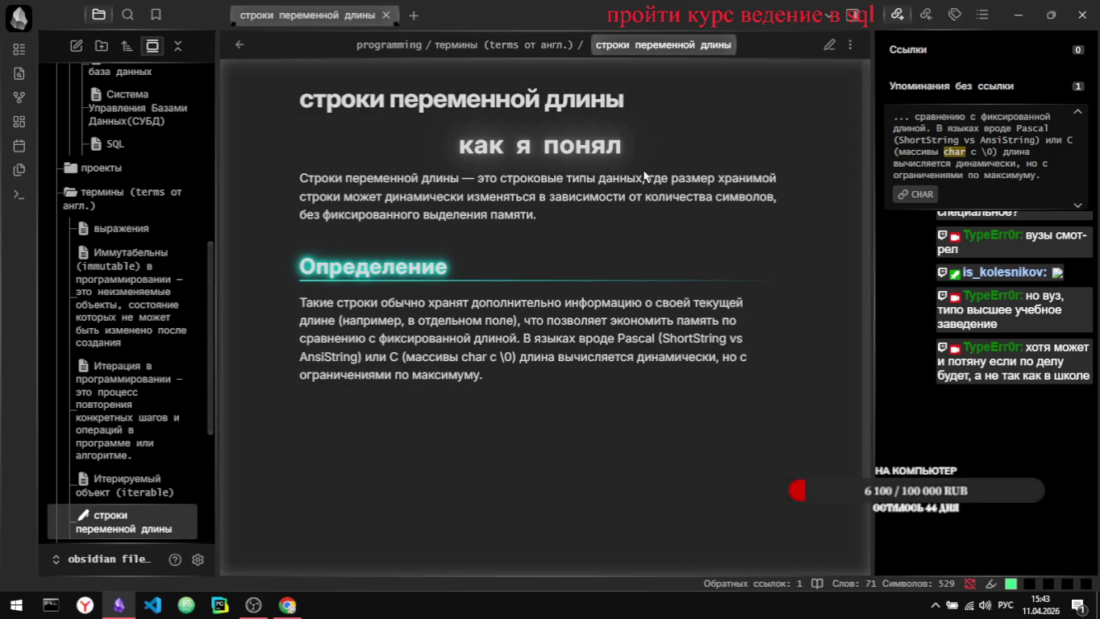
key("ctrl+e")
key("Return")
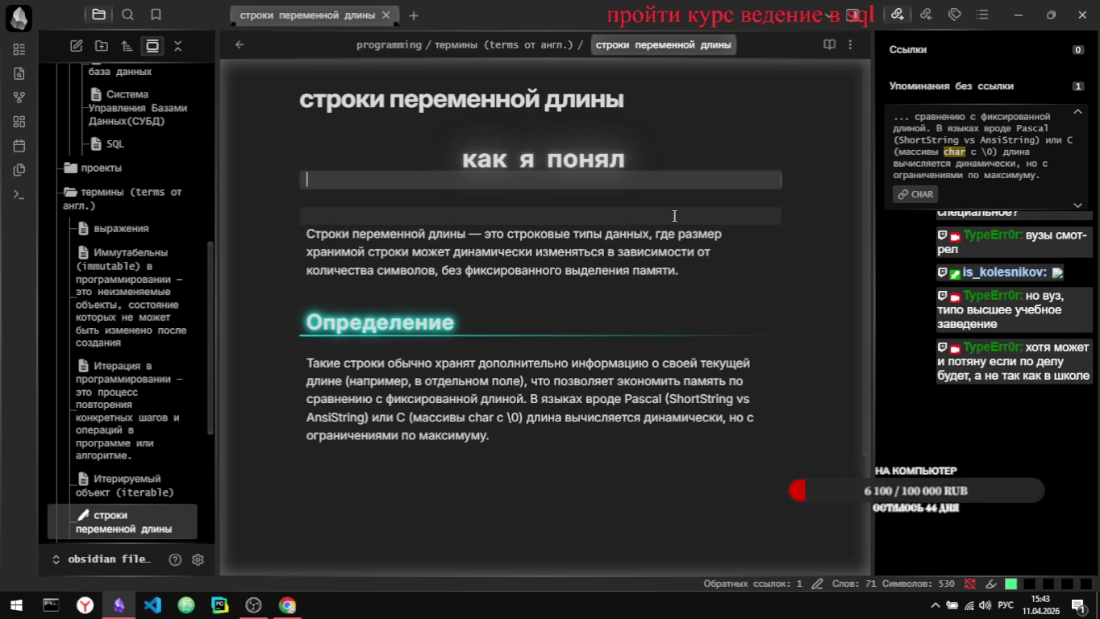
type("это")
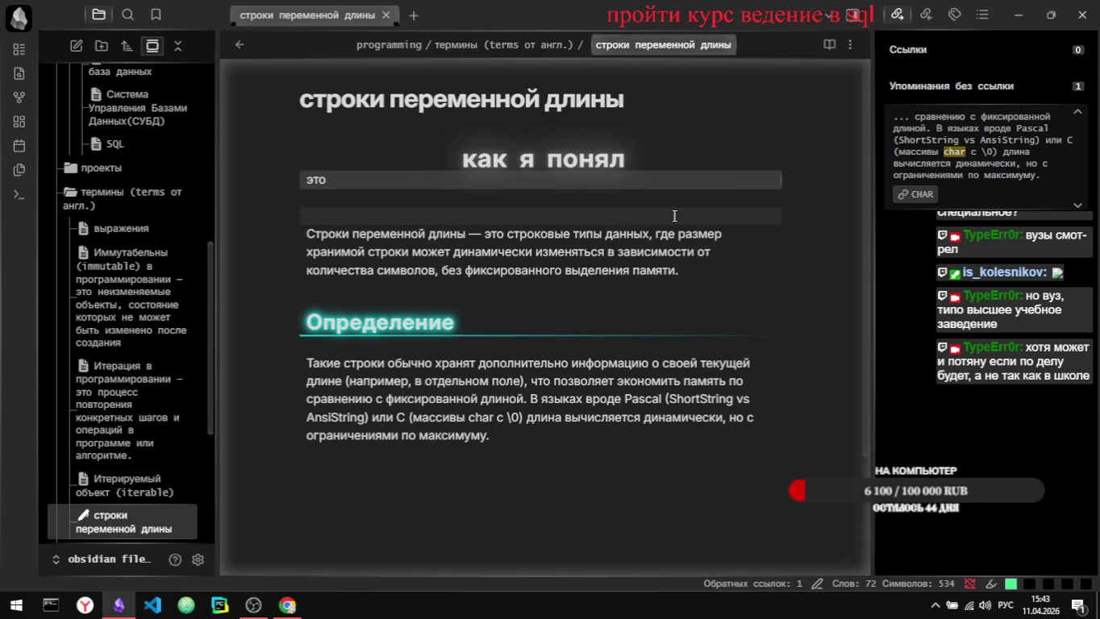
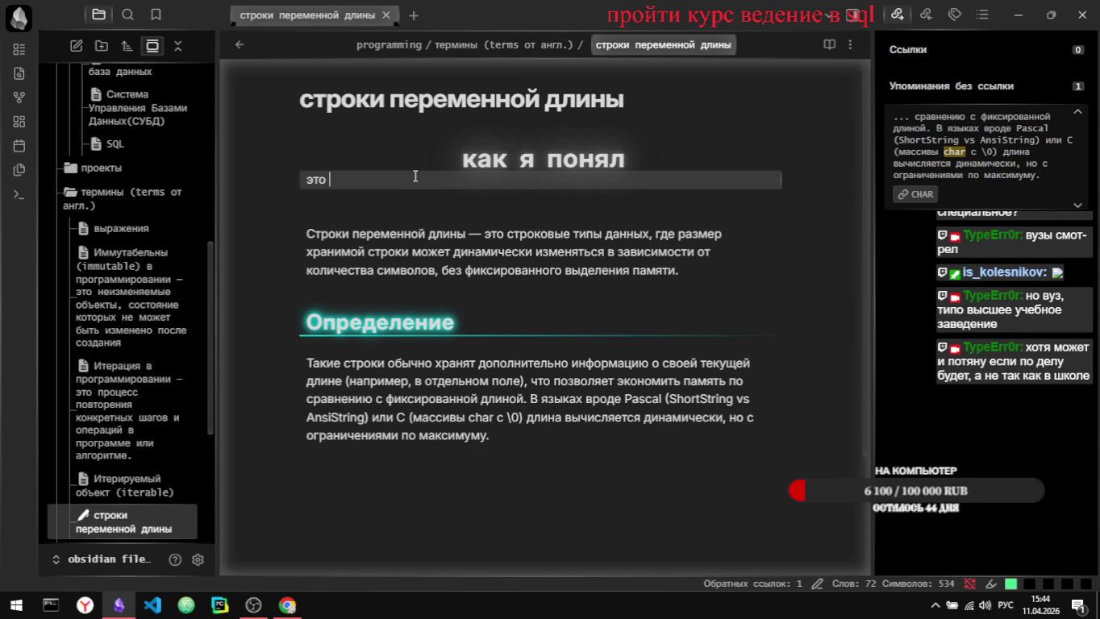
Step: Delete the stray 'как я понял' heading, 'это' line and blank line, then open the BINARY and VARBINARY note
key("BackSpace")
key("BackSpace")
key("BackSpace")
key("BackSpace")
key("BackSpace")
key("BackSpace")
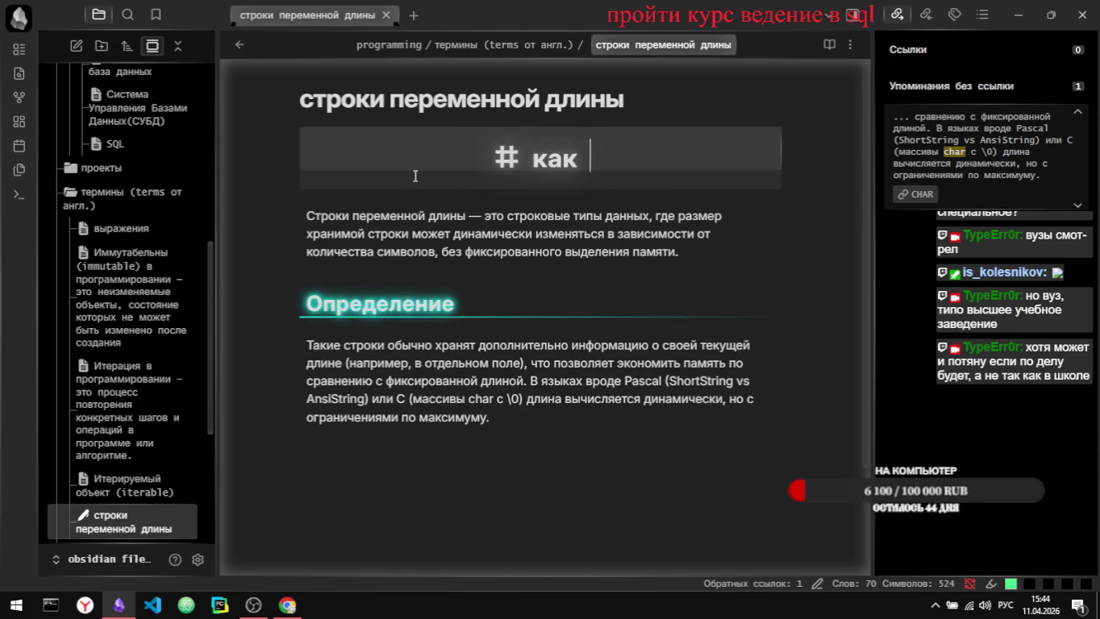
key("BackSpace")
key("BackSpace")
key("BackSpace")
key("BackSpace")
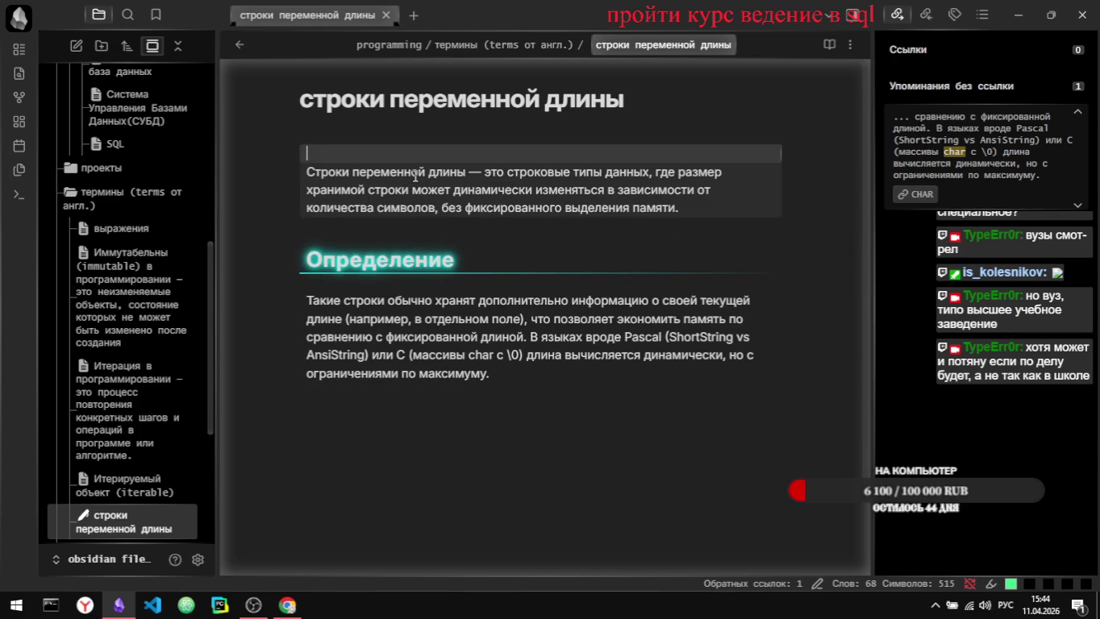
key("BackSpace")
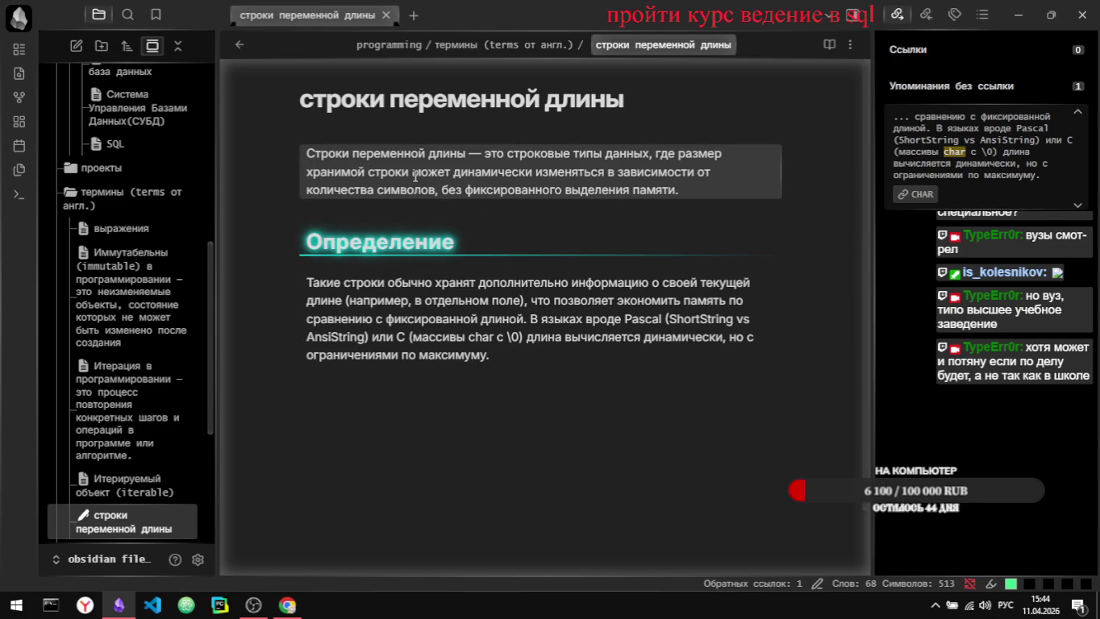
left_click(240, 44)
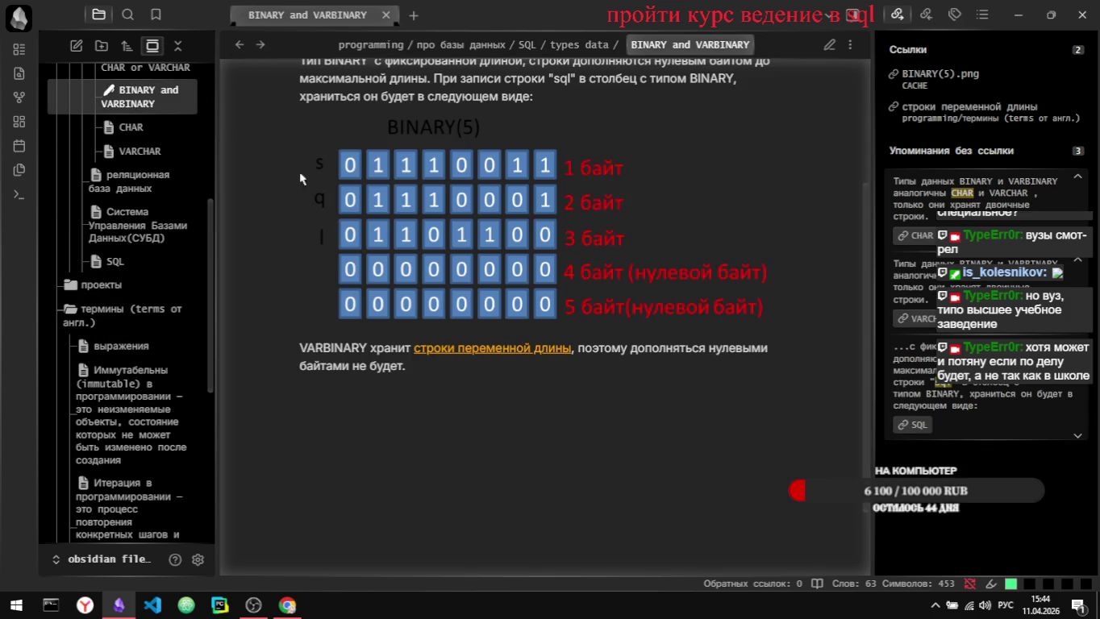
Step: Turn the unlinked CHAR and VARCHAR mentions in the BINARY and VARBINARY note into links
scroll(516, 431, "up", 3)
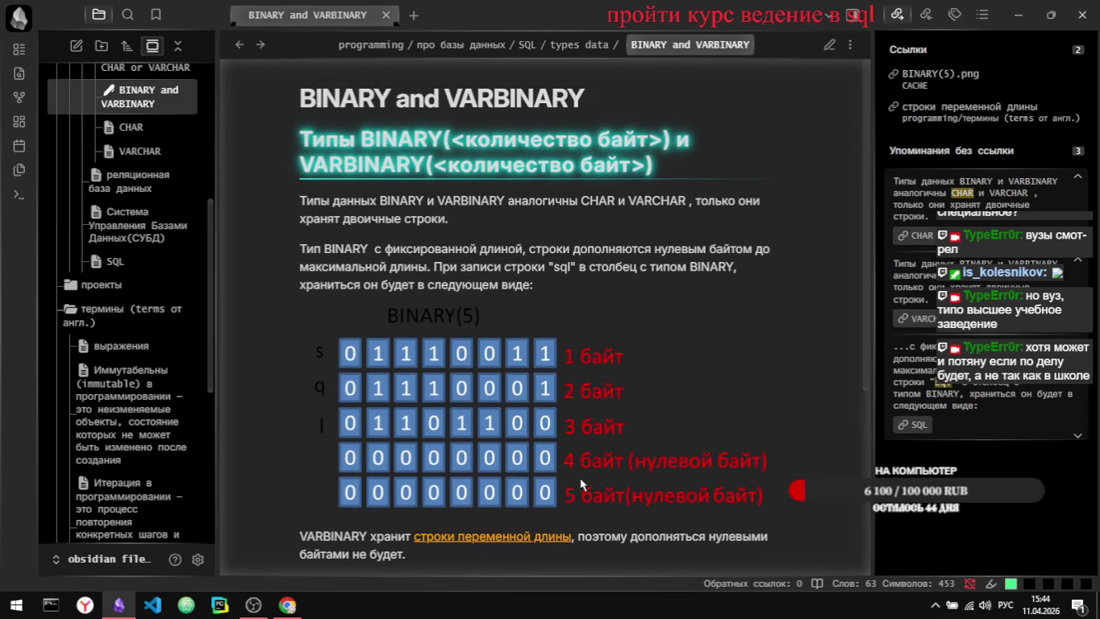
left_click(923, 321)
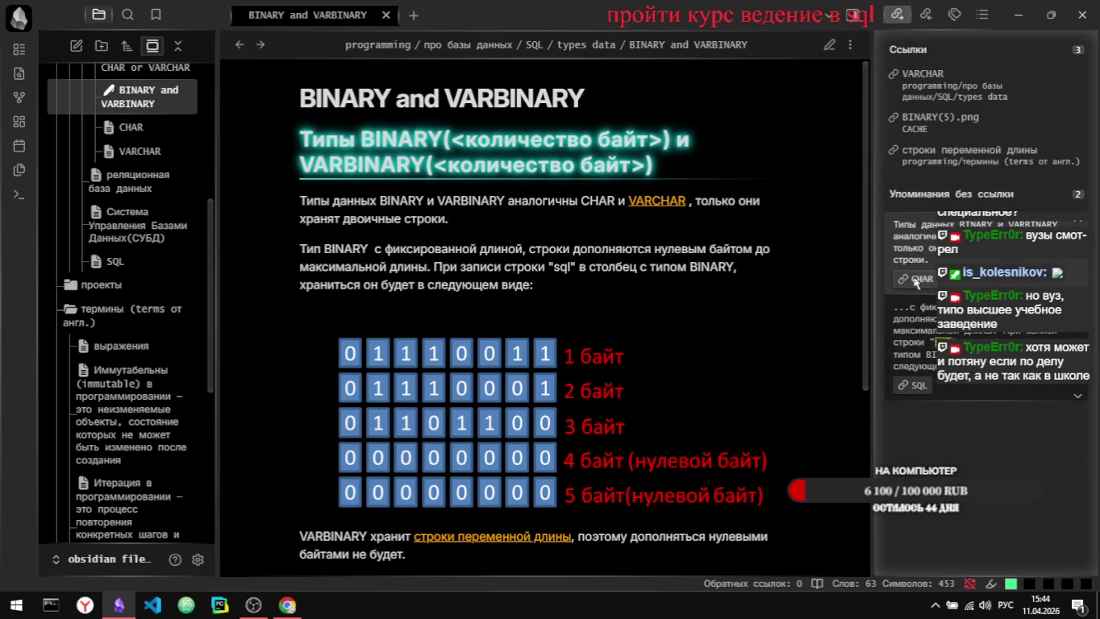
left_click(916, 280)
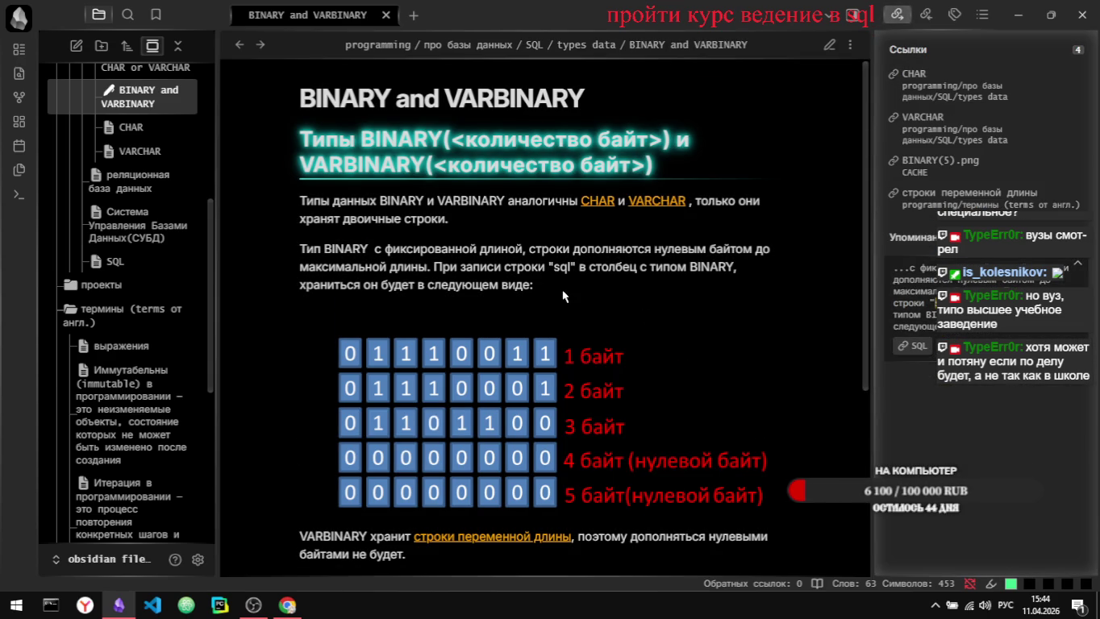
scroll(564, 296, "down", 3)
scroll(565, 297, "up", 3)
scroll(609, 293, "down", 2)
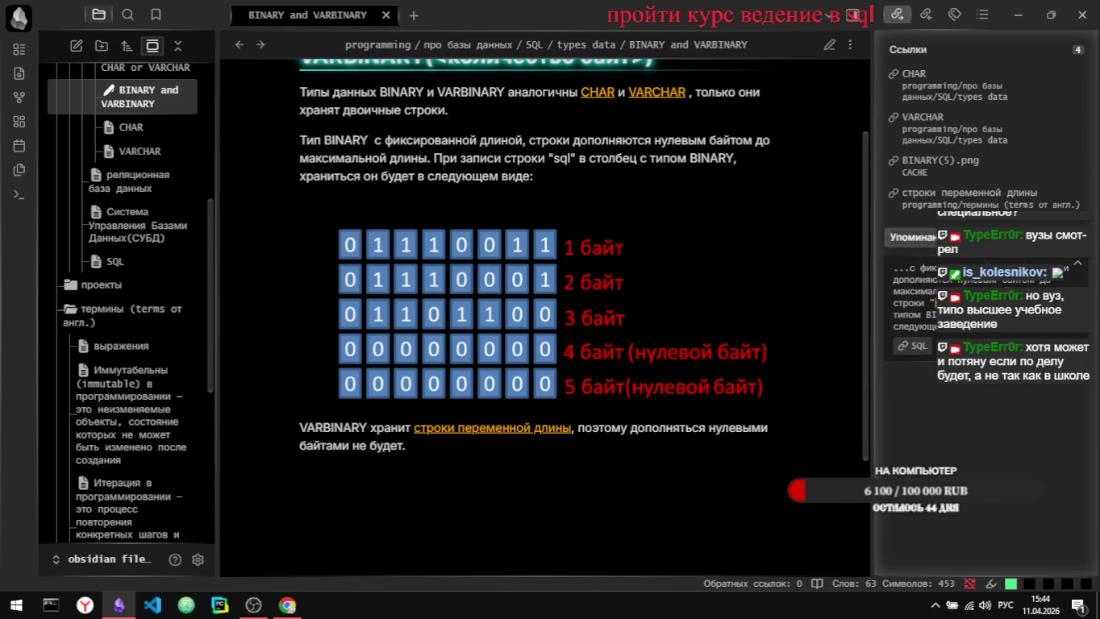
Step: Review the Backlinks unlinked mentions, return to Outgoing links, and switch to the browser's Perplexity answer
left_click(925, 14)
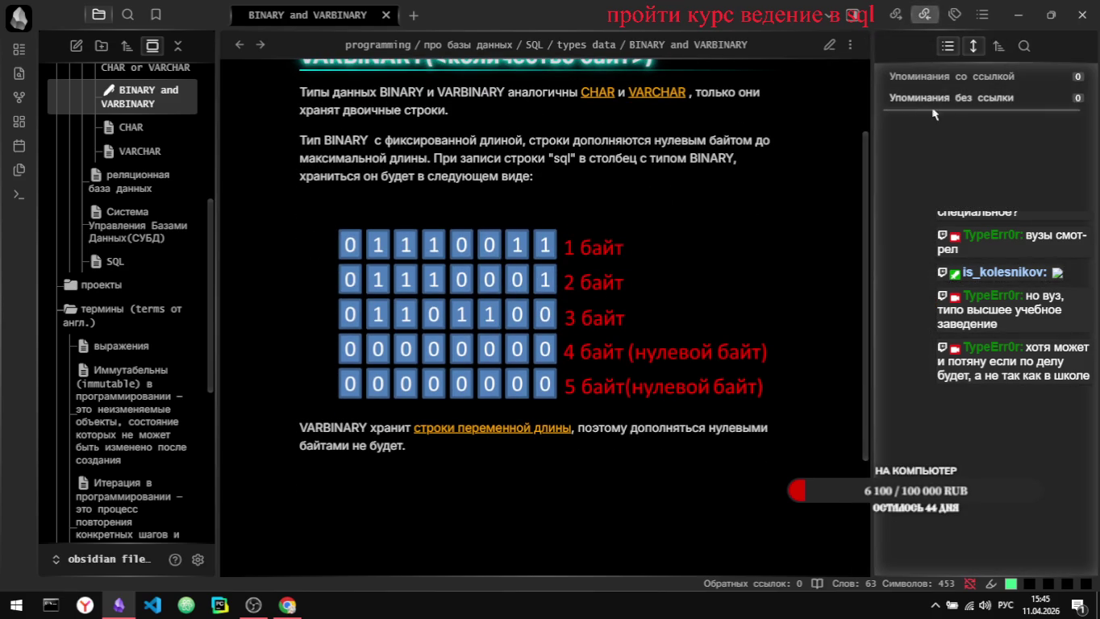
left_click(958, 99)
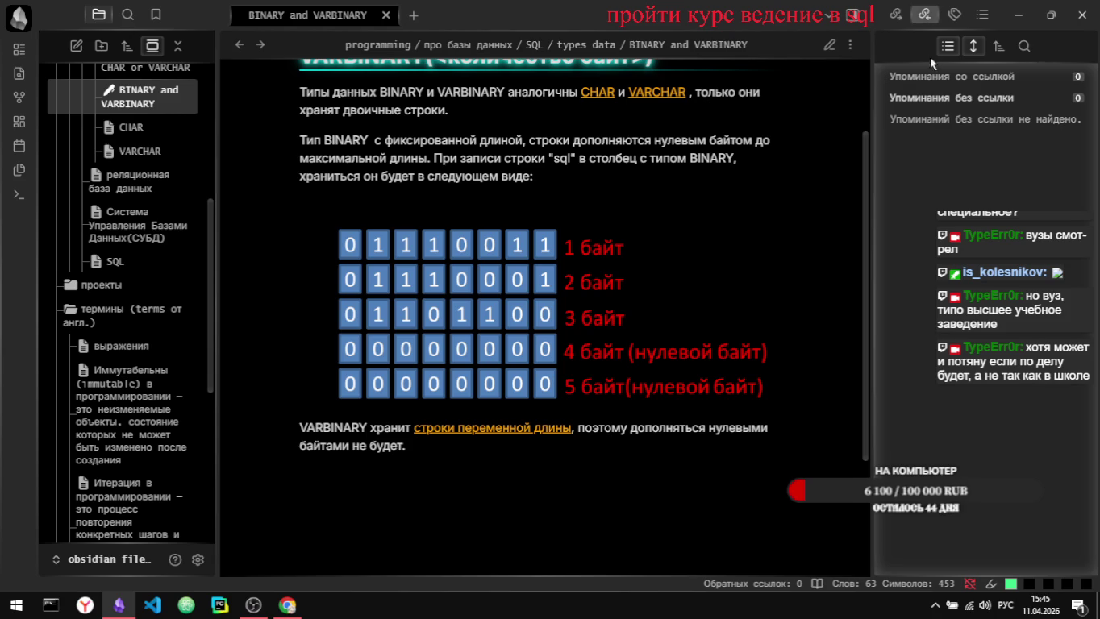
left_click(898, 15)
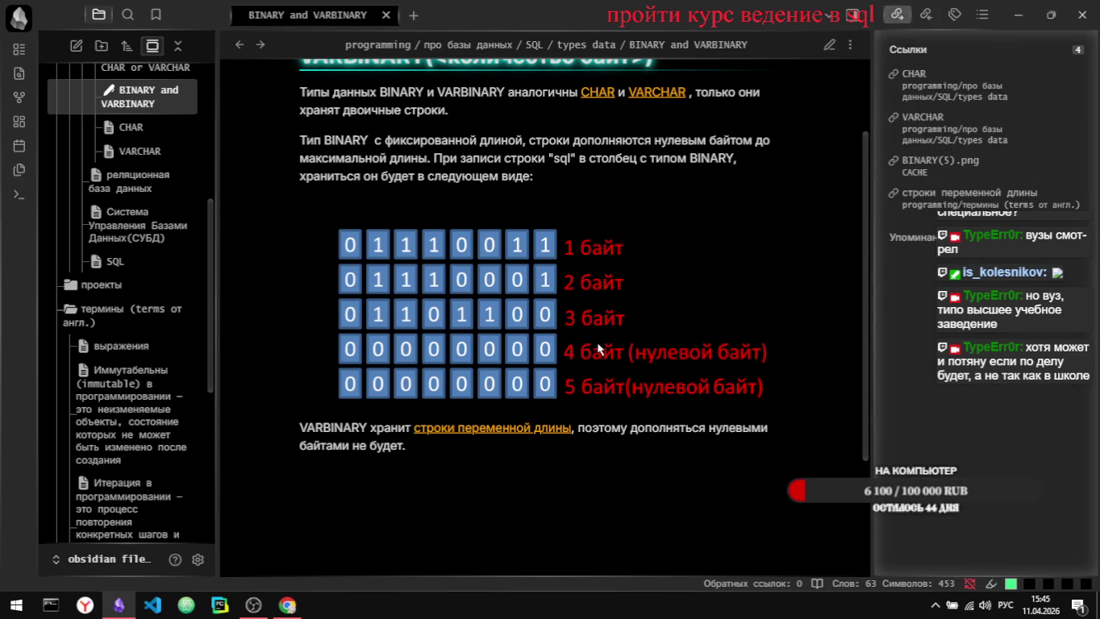
scroll(596, 348, "down", 3)
scroll(594, 352, "down", 2)
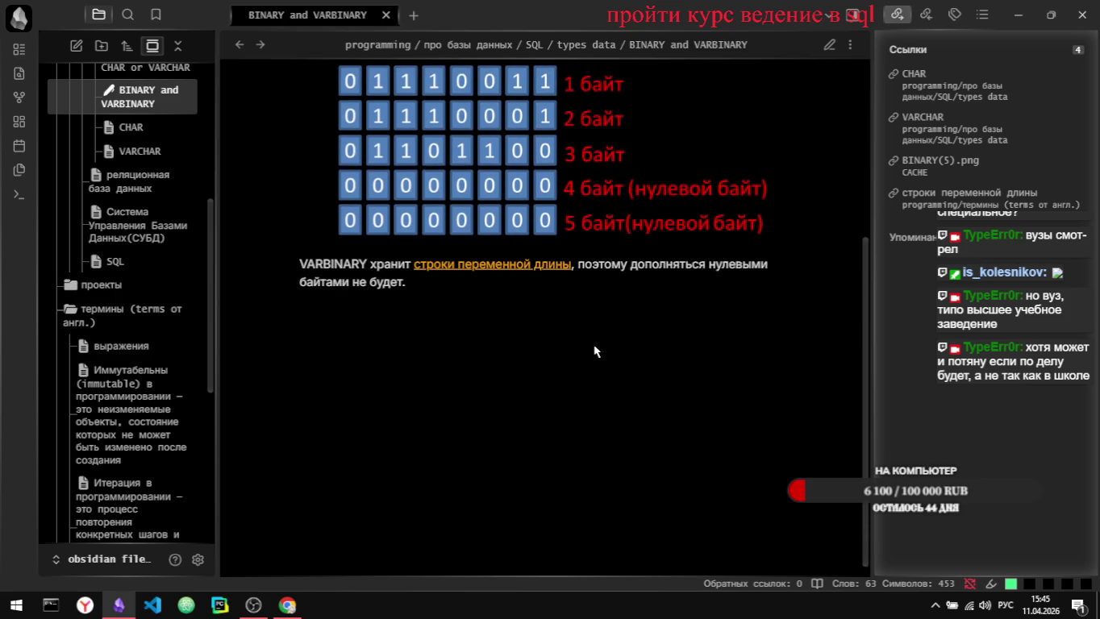
scroll(594, 352, "up", 5)
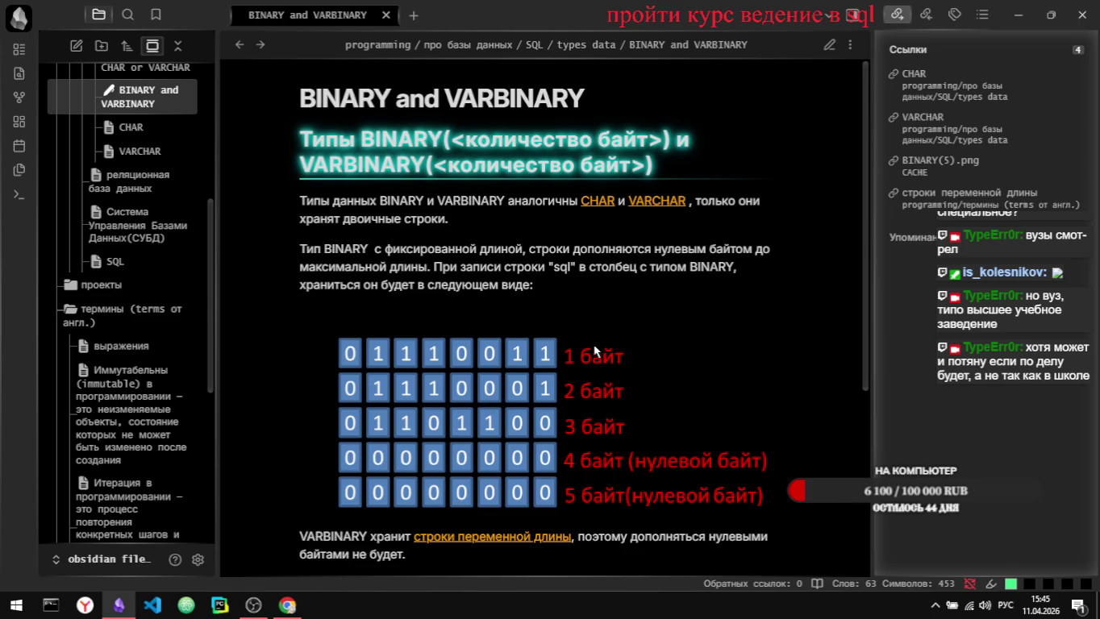
scroll(595, 351, "down", 3)
key("alt+Tab")
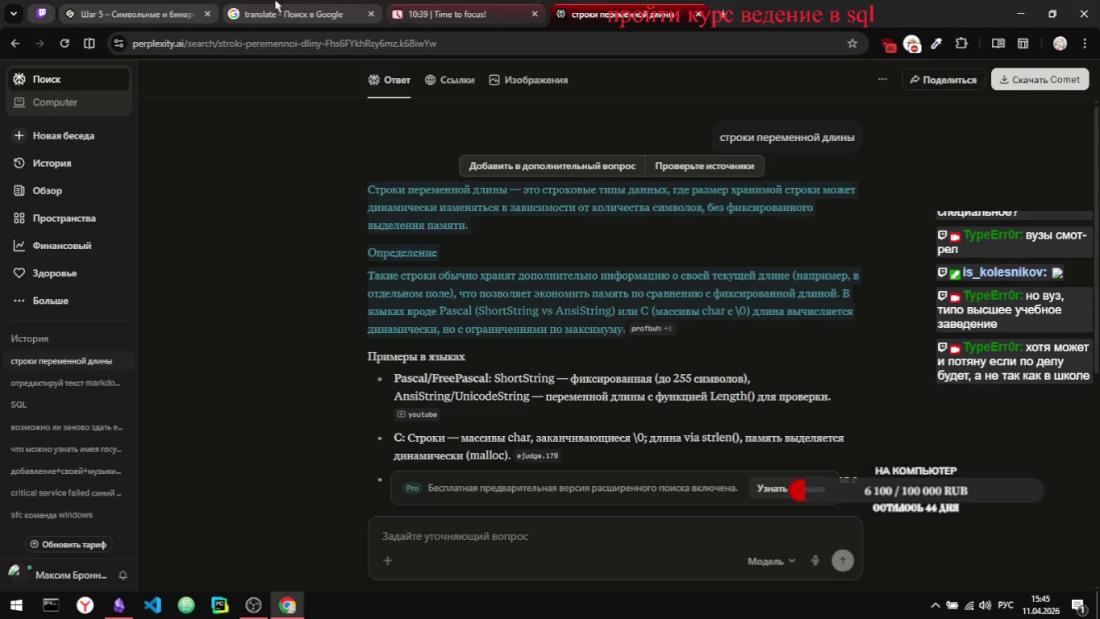
Step: Rate the Stepik lesson step on character and binary types with a smiley
left_click(129, 14)
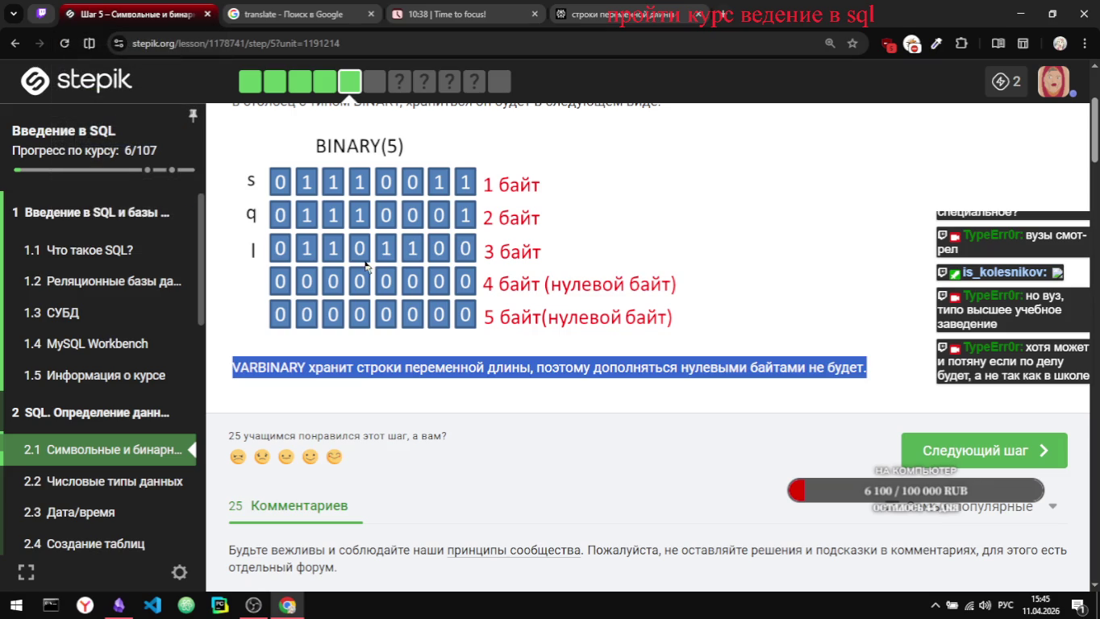
scroll(593, 379, "down", 1)
left_click(334, 341)
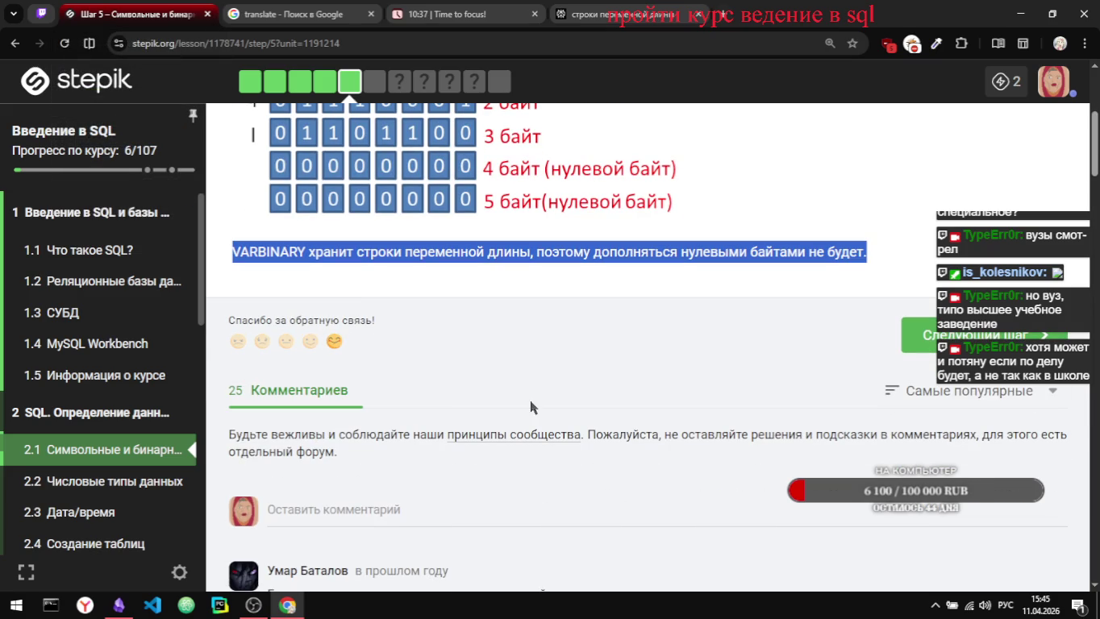
left_click(310, 342)
Step: Like the photo comment in the lesson comments, raising its likes from 57 to 58
scroll(519, 325, "down", 2)
scroll(519, 325, "down", 2)
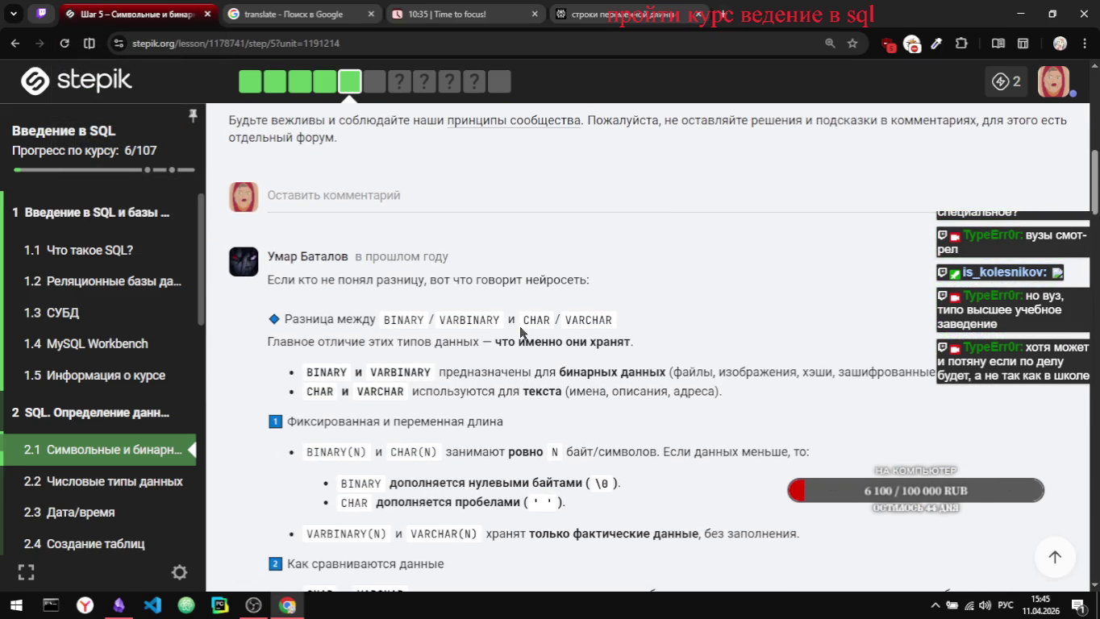
scroll(520, 331, "down", 1)
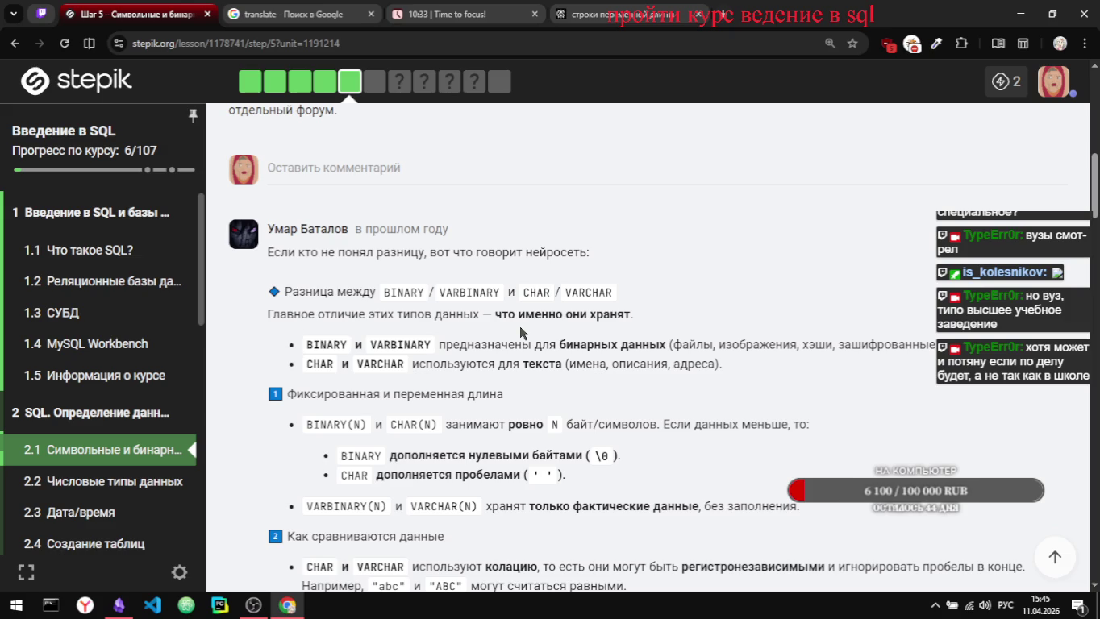
scroll(518, 326, "down", 1)
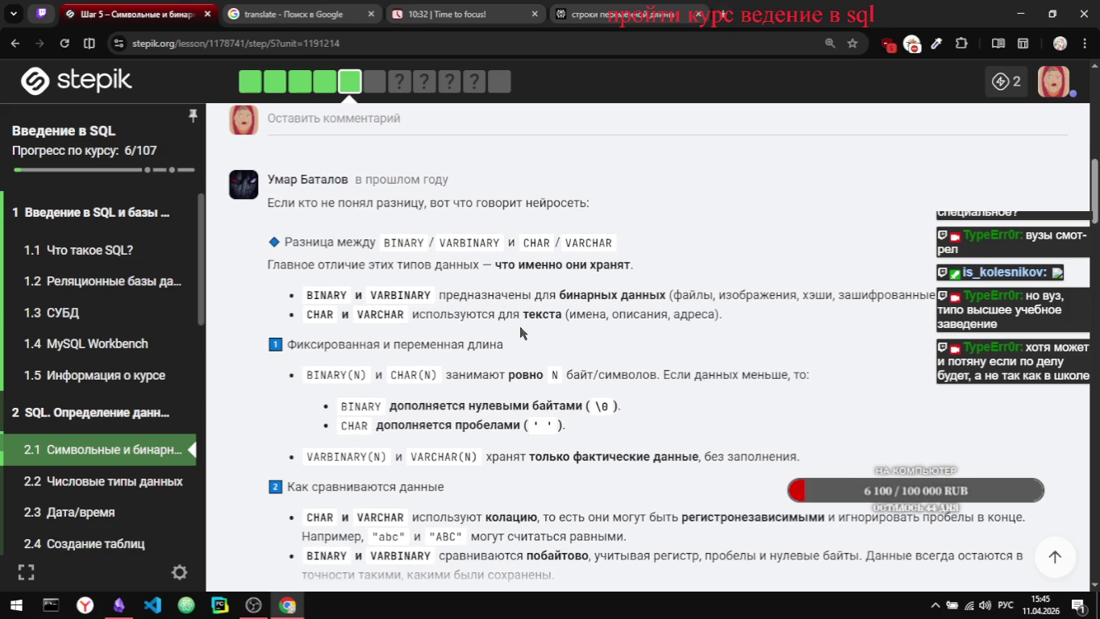
scroll(519, 326, "down", 4)
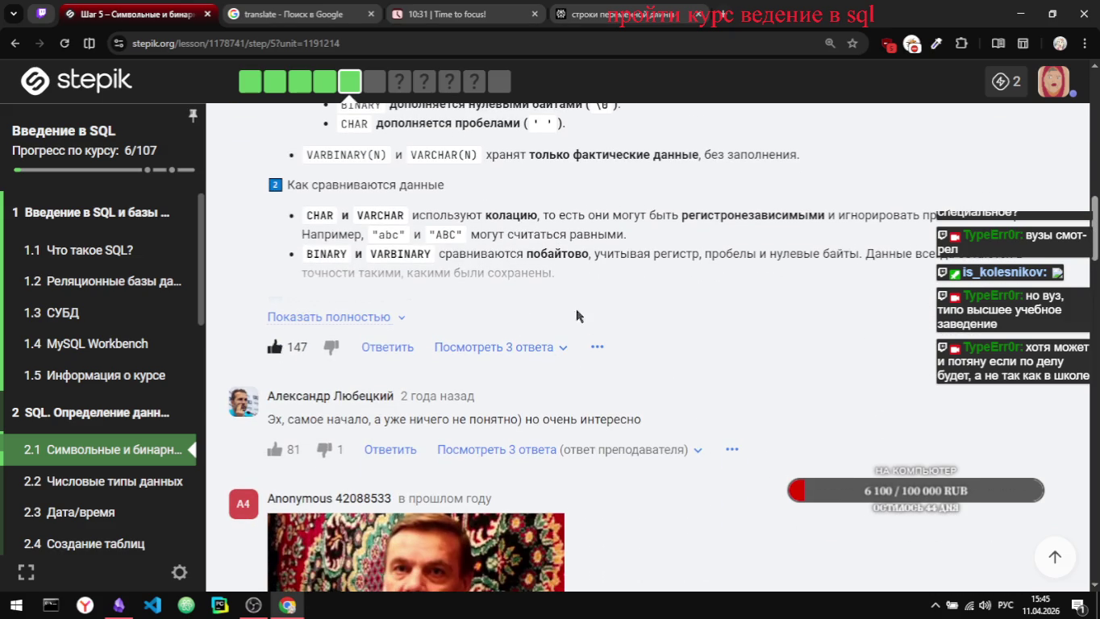
scroll(619, 307, "down", 3)
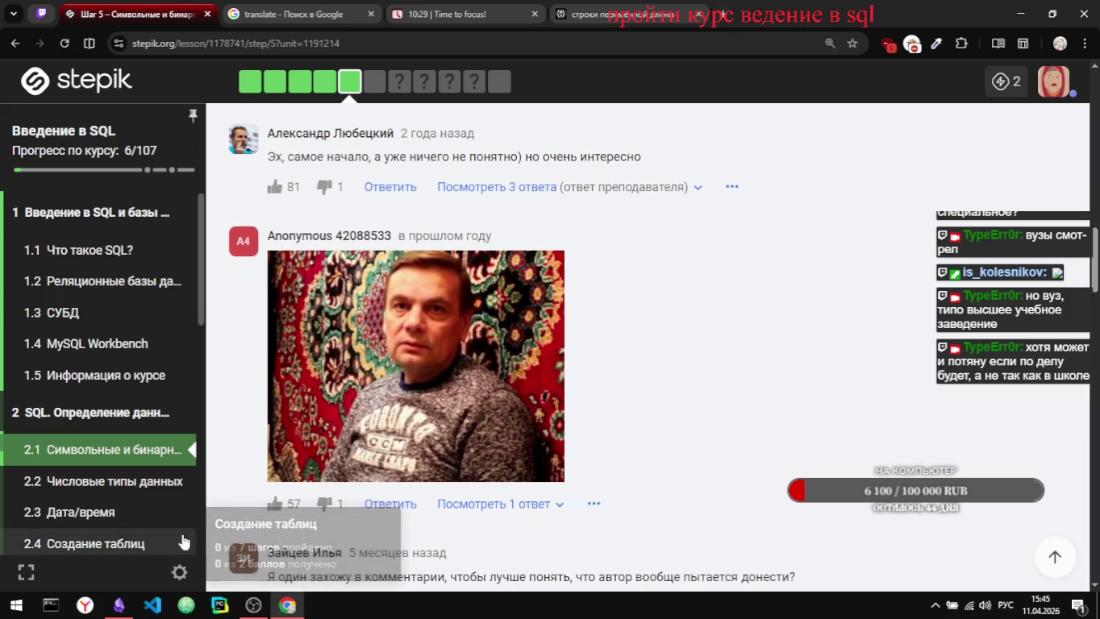
left_click(277, 504)
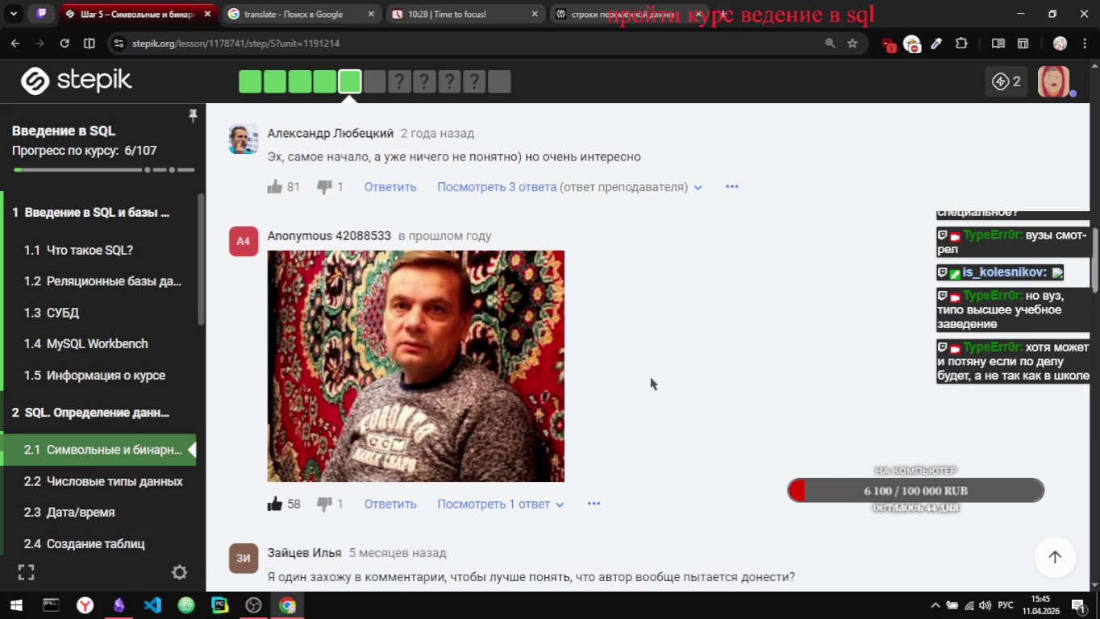
scroll(652, 383, "down", 1)
scroll(652, 383, "up", 1)
scroll(652, 382, "up", 3)
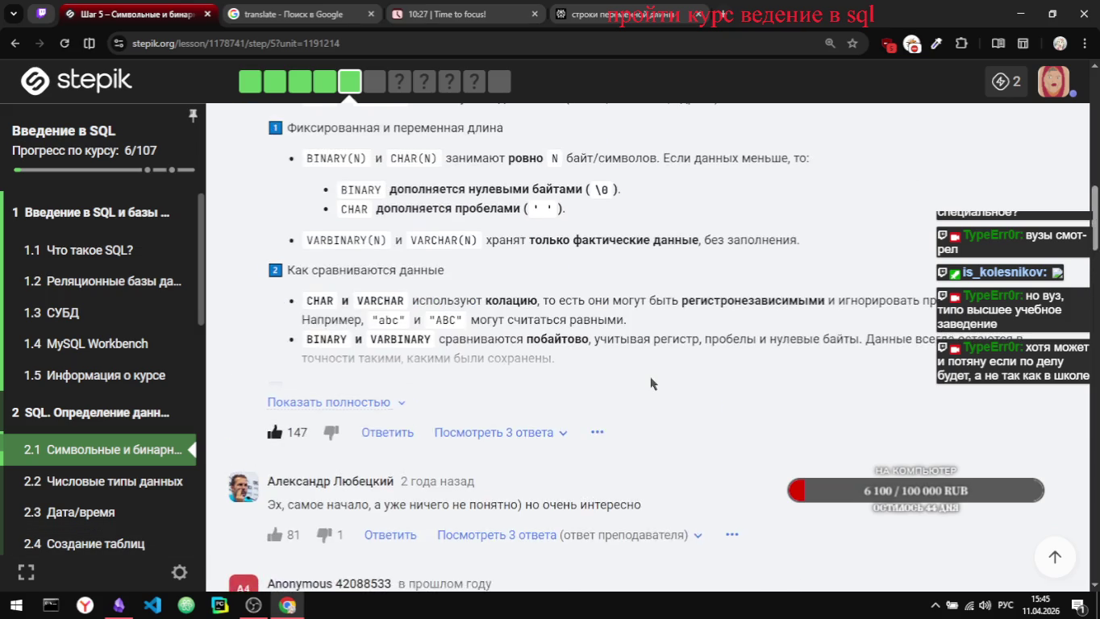
Step: Scroll to the comment comparing BINARY/VARBINARY with CHAR/VARCHAR and expand its full text
scroll(651, 383, "up", 3)
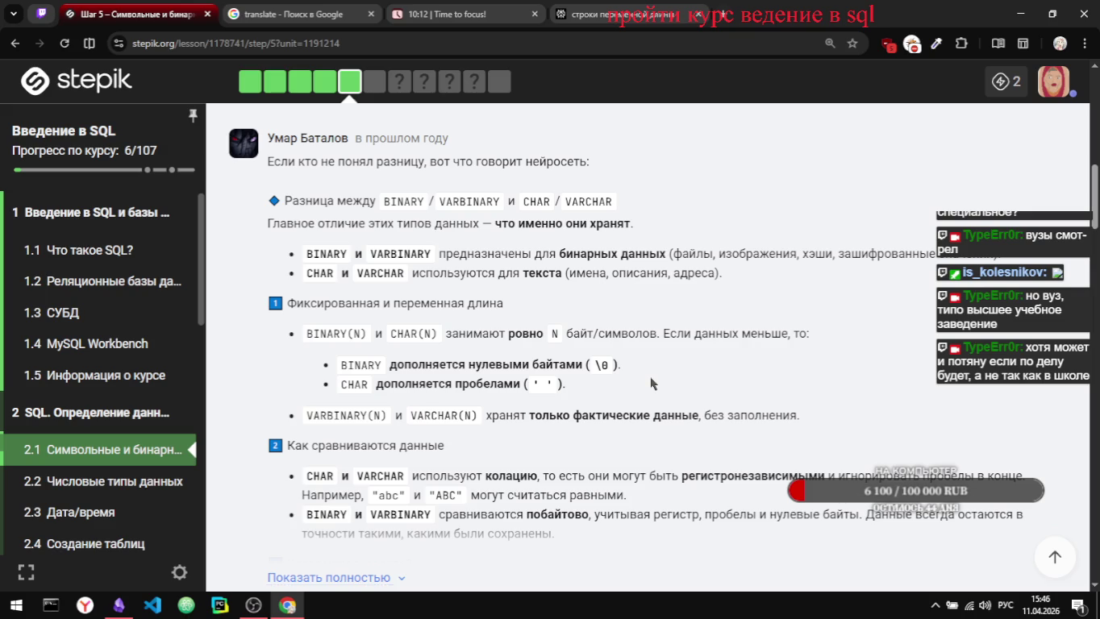
scroll(651, 384, "down", 1)
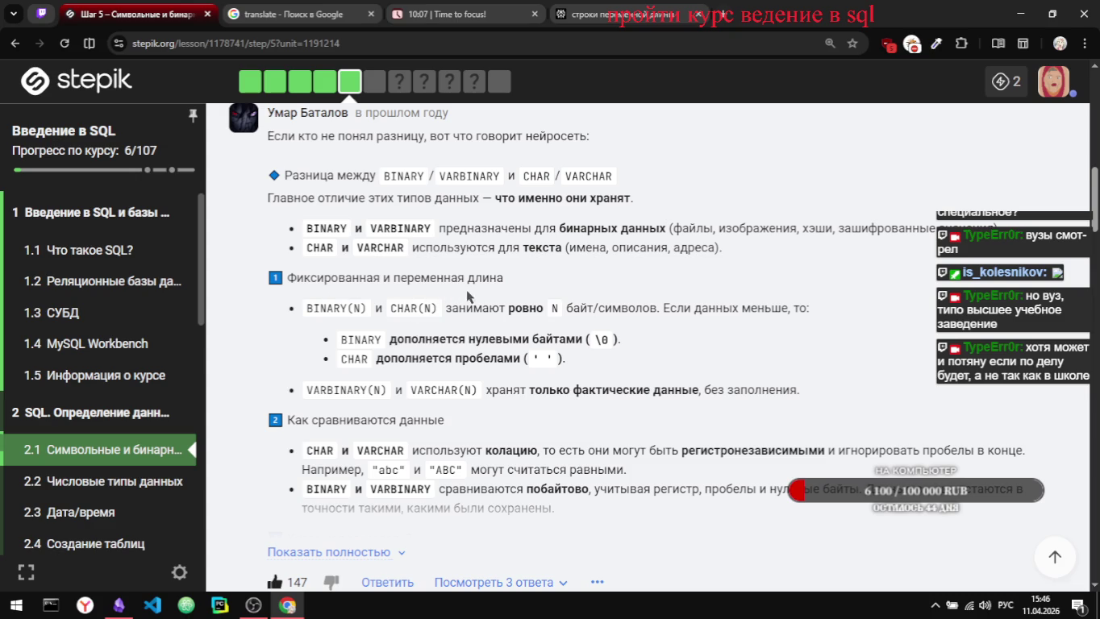
left_click_drag(338, 279, 346, 282)
left_click(391, 278)
scroll(672, 341, "down", 1)
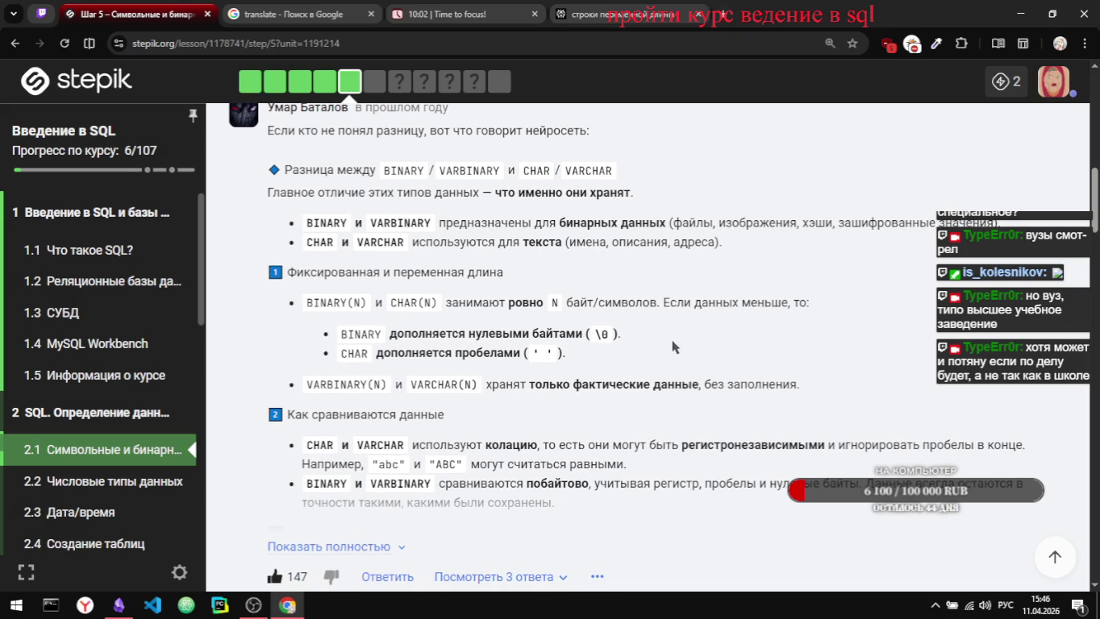
scroll(673, 339, "down", 1)
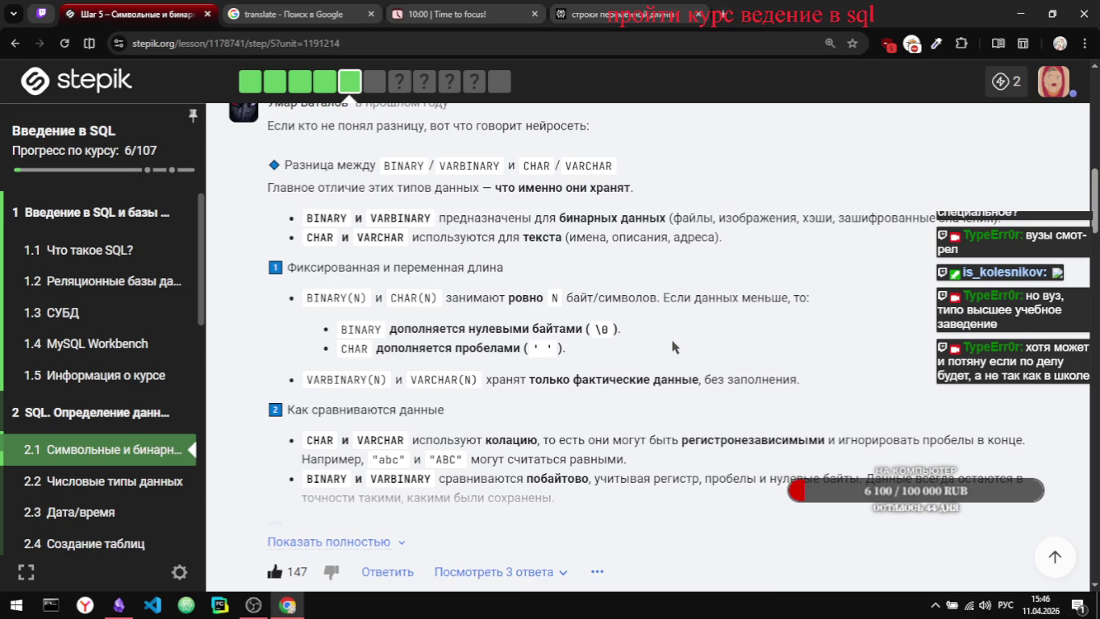
scroll(672, 340, "down", 1)
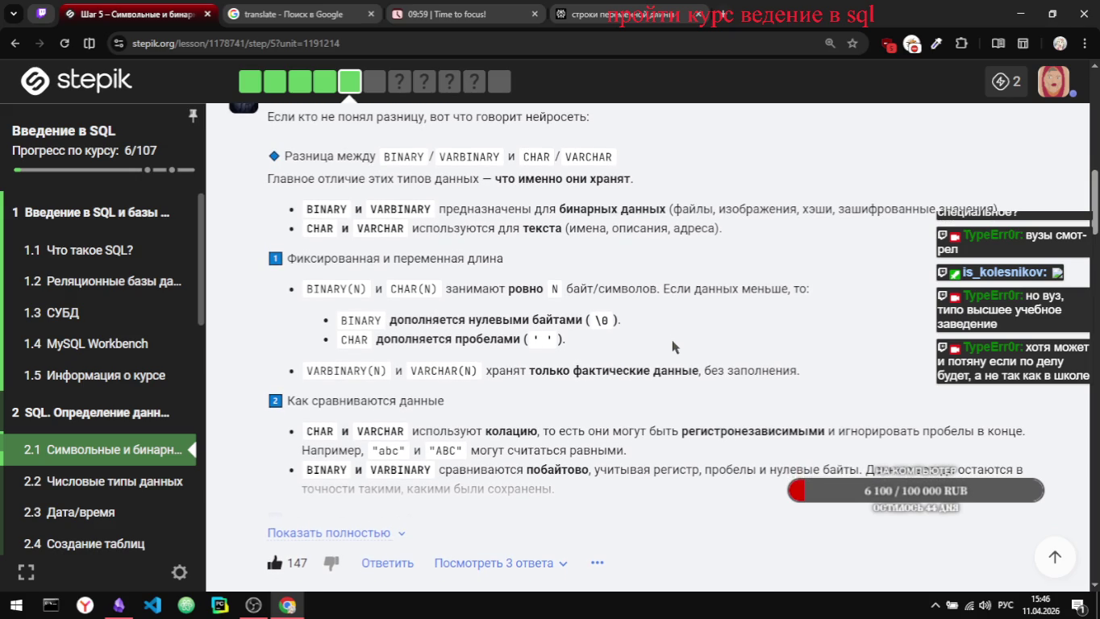
scroll(672, 340, "down", 1)
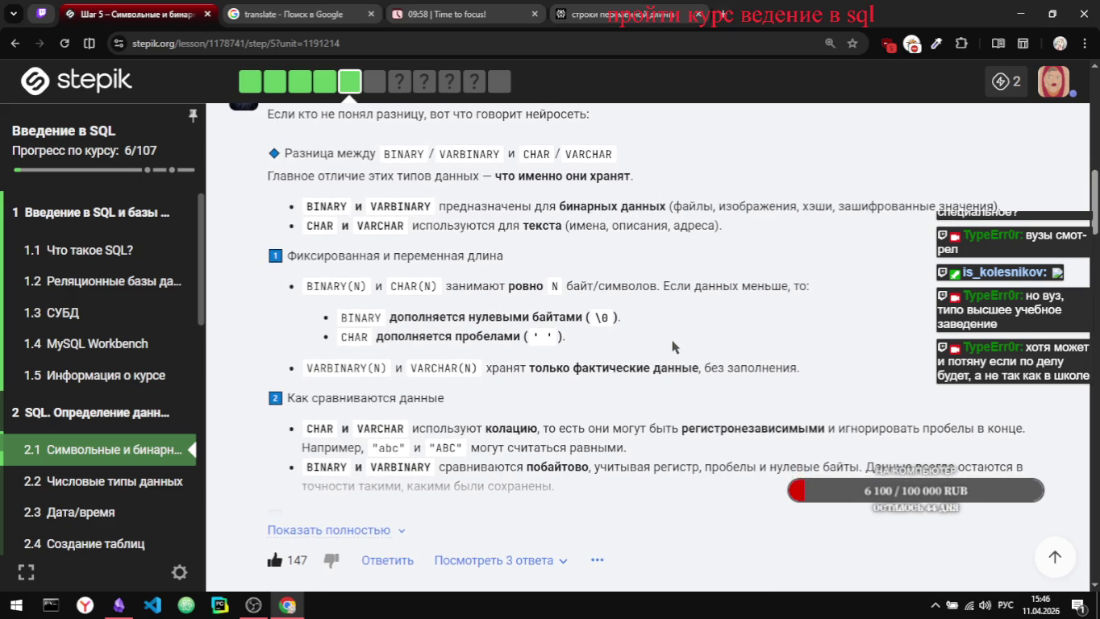
scroll(672, 339, "down", 1)
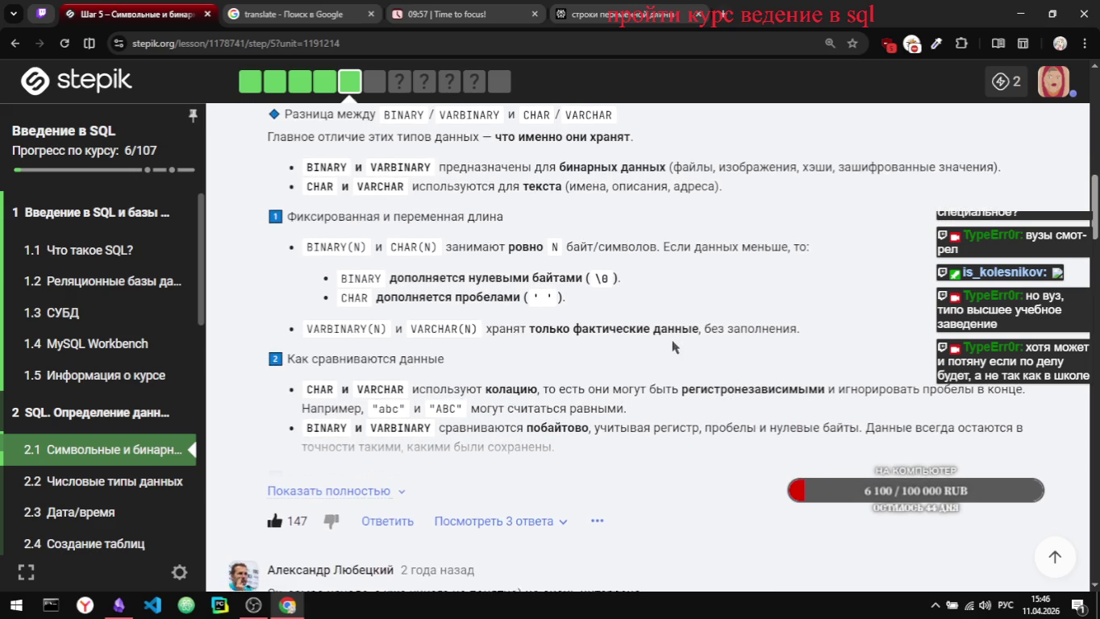
scroll(673, 339, "down", 1)
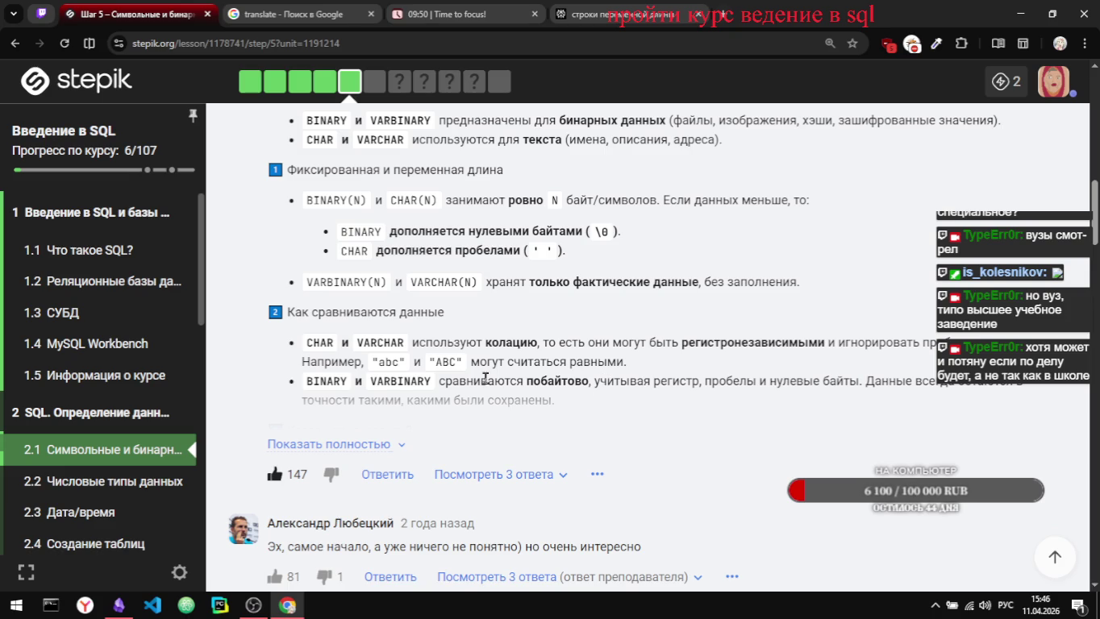
left_click(344, 444)
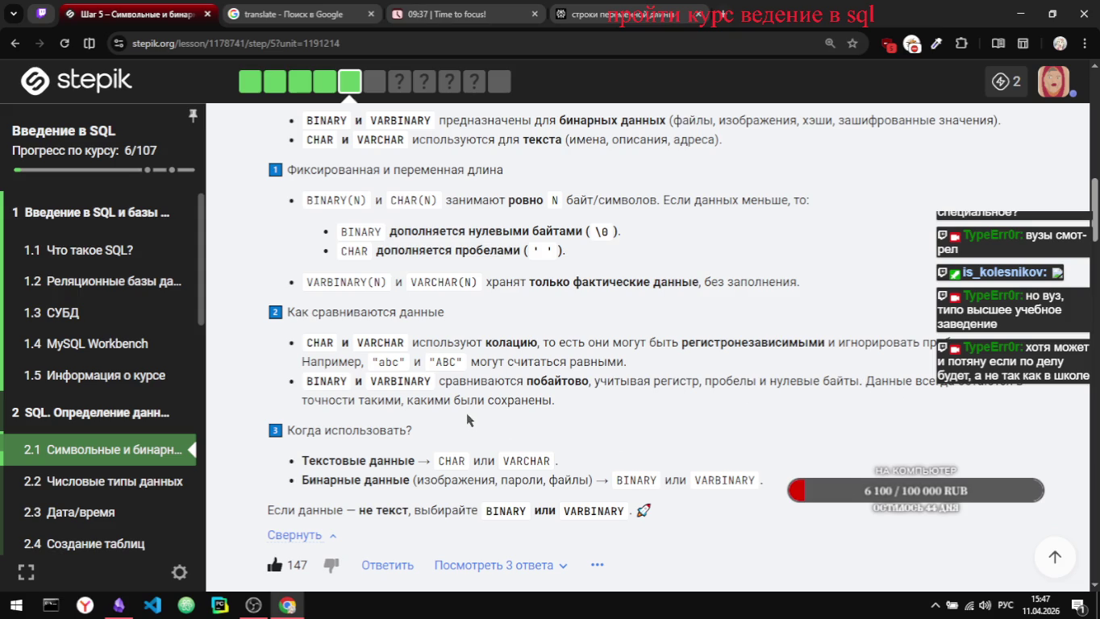
Step: Select the comment from 'Как сравниваются данные' to the final recommendation line, then return to Obsidian
scroll(465, 413, "down", 1)
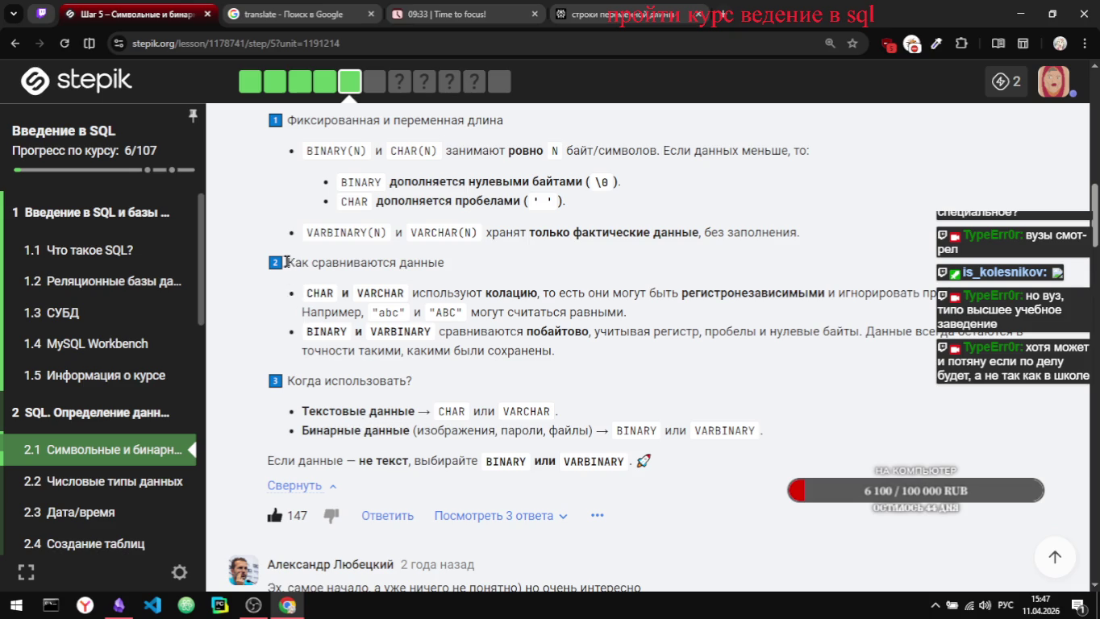
left_click_drag(289, 263, 772, 426)
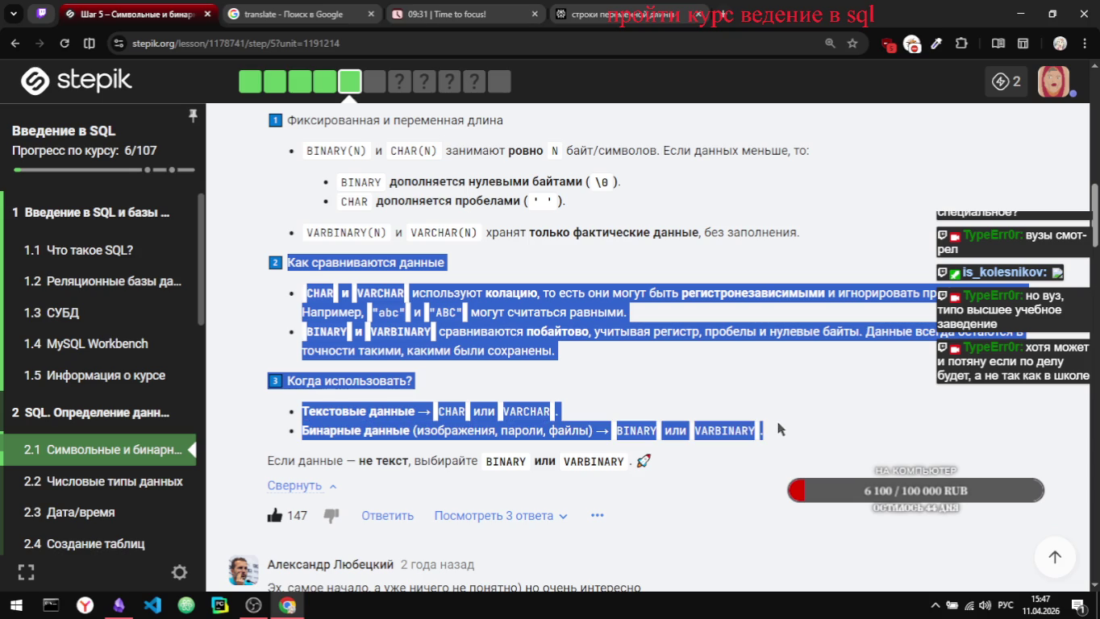
left_click_drag(772, 426, 710, 462)
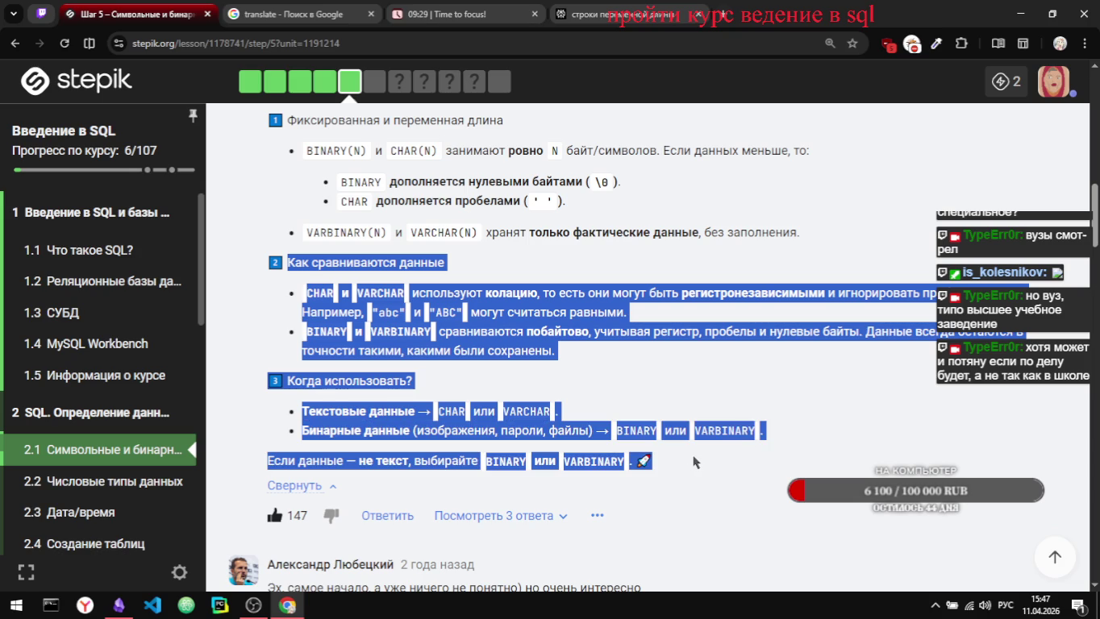
key("alt+Tab")
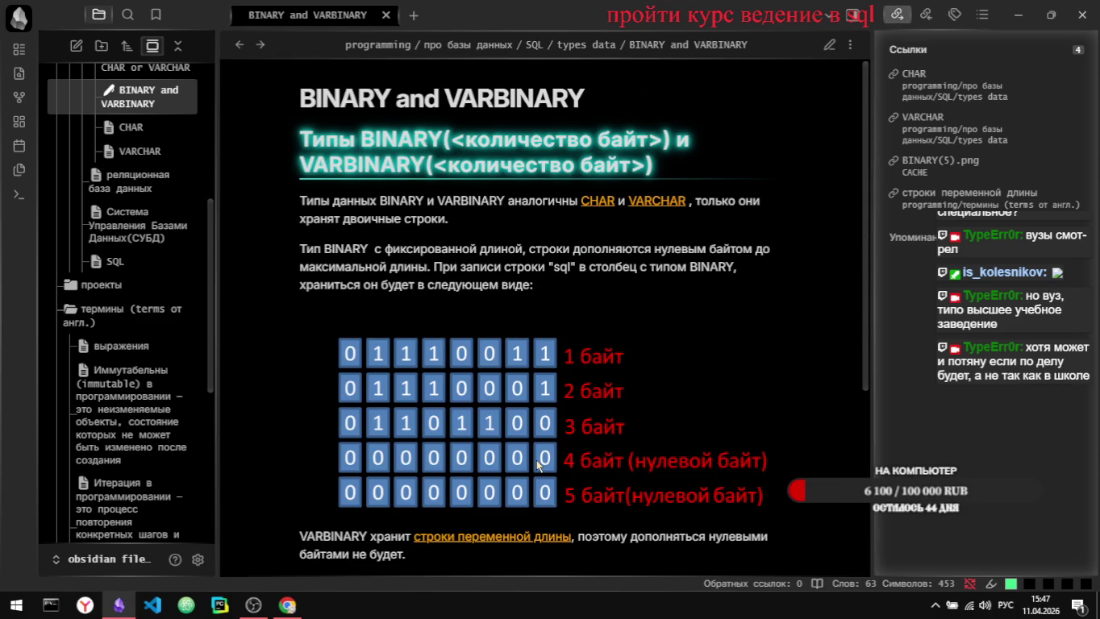
scroll(537, 459, "down", 1)
scroll(538, 460, "down", 1)
scroll(537, 460, "up", 1)
scroll(445, 332, "up", 1)
scroll(401, 323, "down", 5)
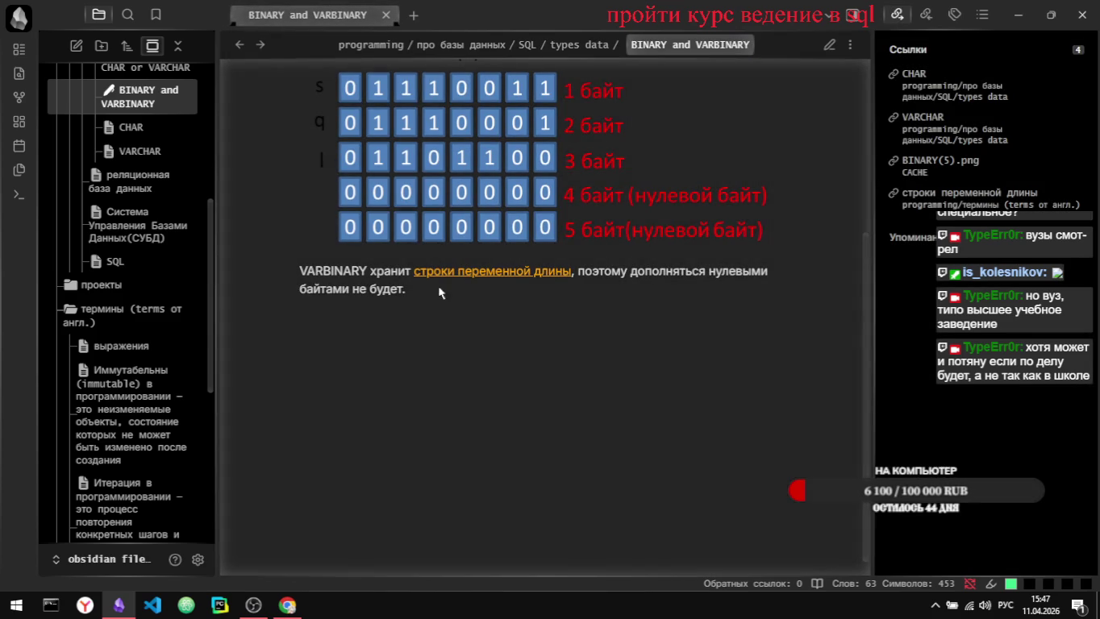
scroll(121, 346, "down", 1)
scroll(150, 358, "up", 3)
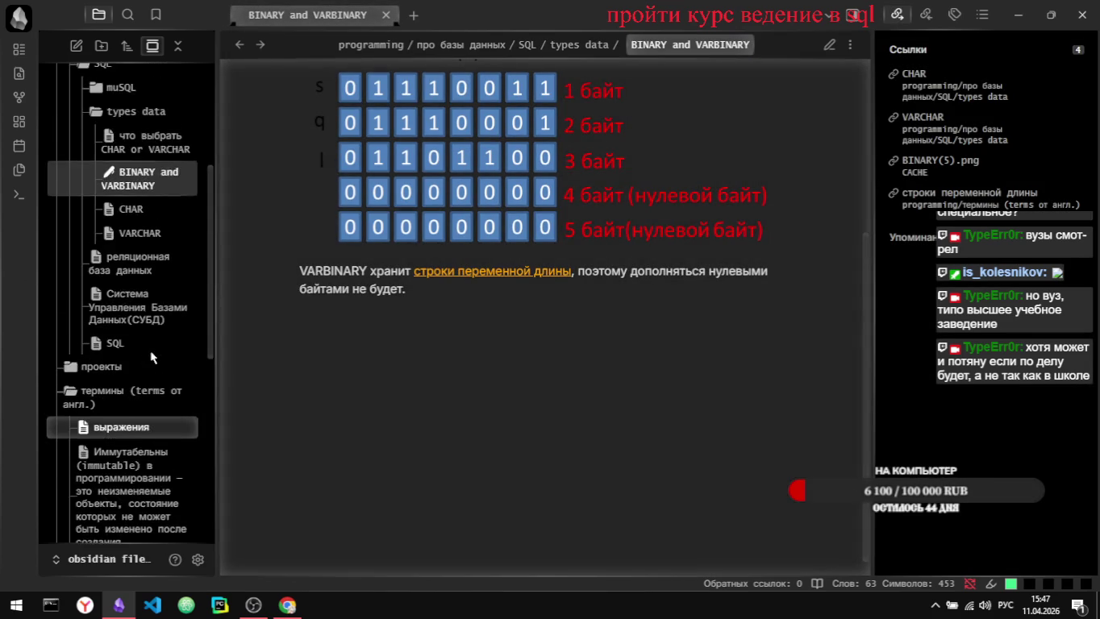
Step: Create a new note in the types data folder and begin its title 'различия между CHAR'
scroll(150, 355, "up", 4)
right_click(157, 269)
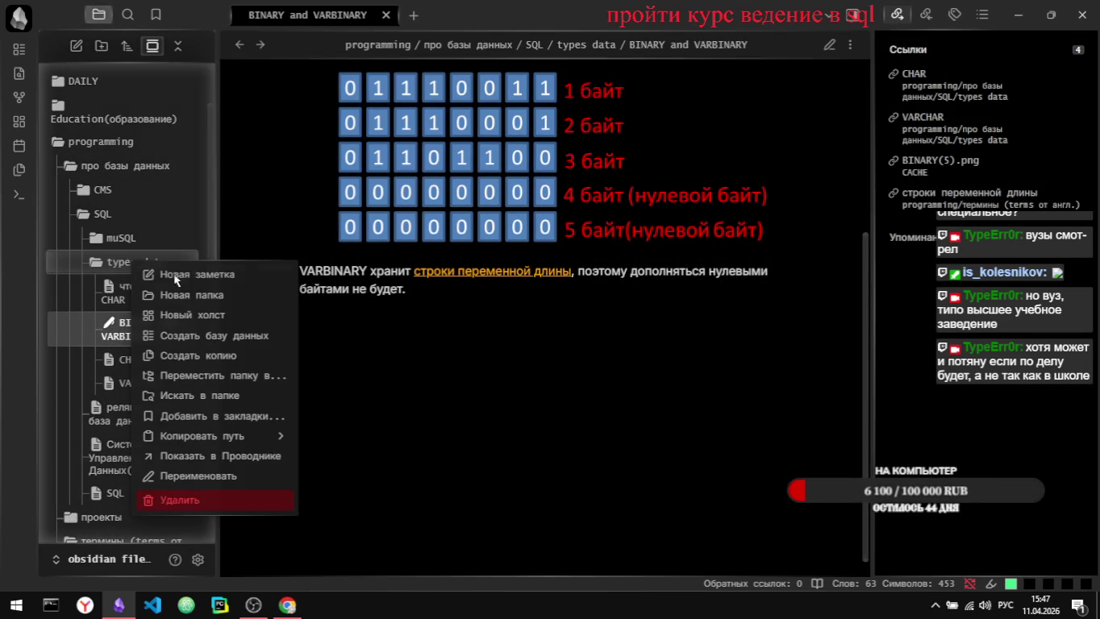
left_click(196, 277)
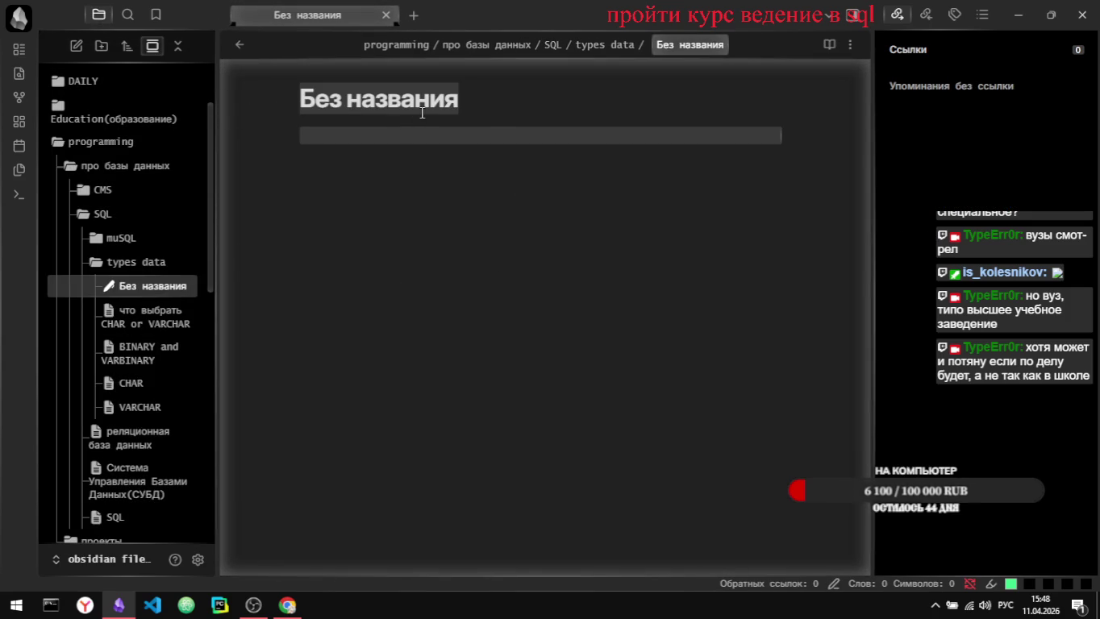
type("pa")
type("злиси")
key("BackSpace")
key("BackSpace")
type("чия между")
key("alt+shift")
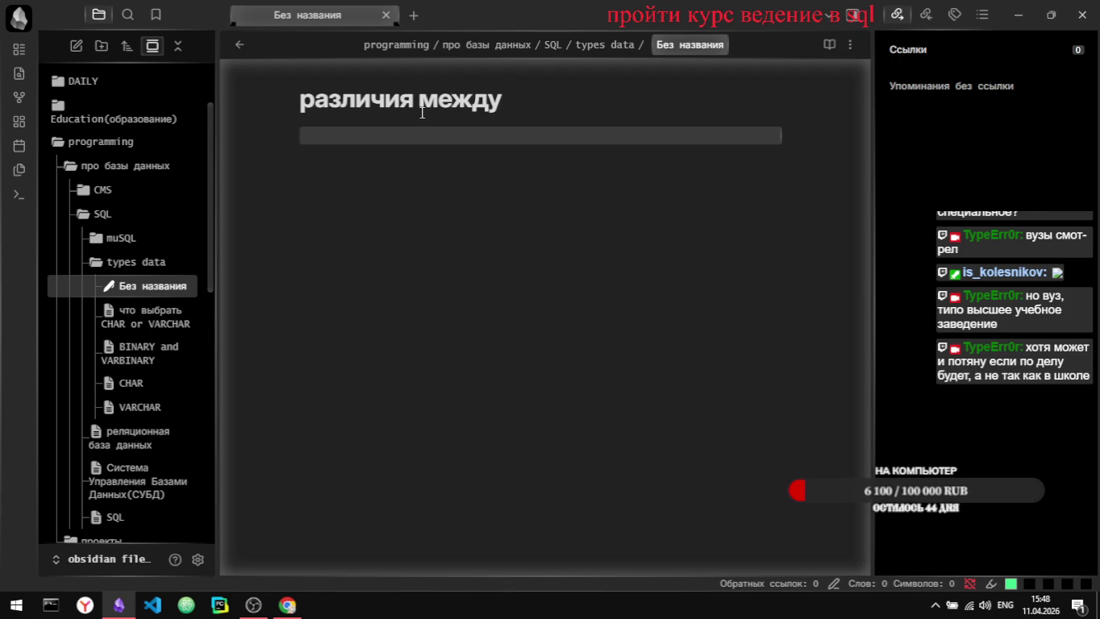
type("CHAR ")
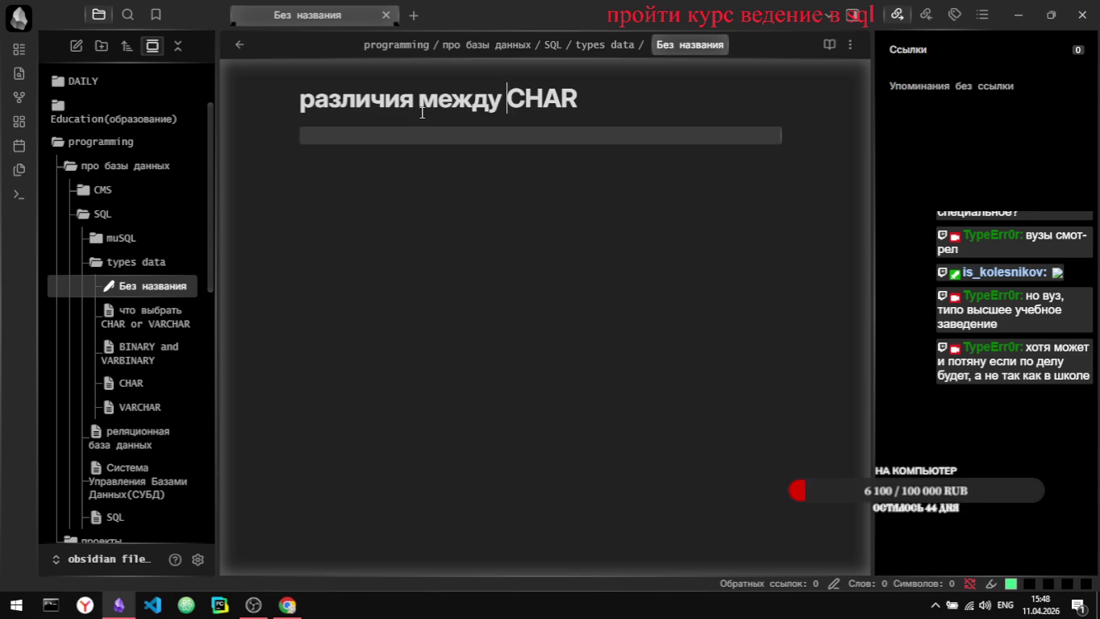
type("VAR")
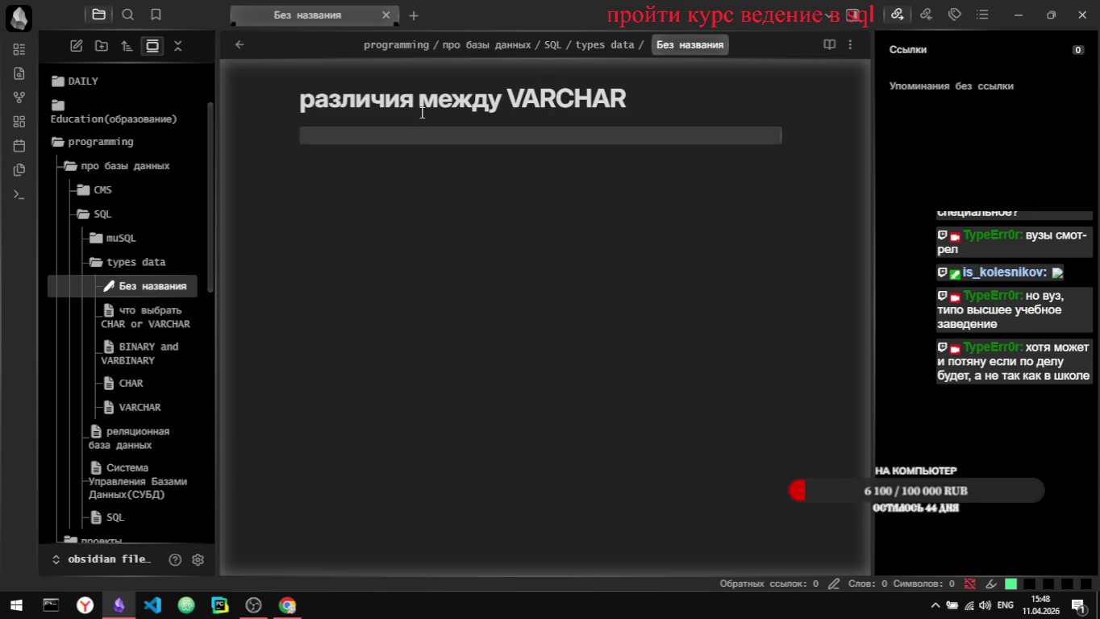
type(")")
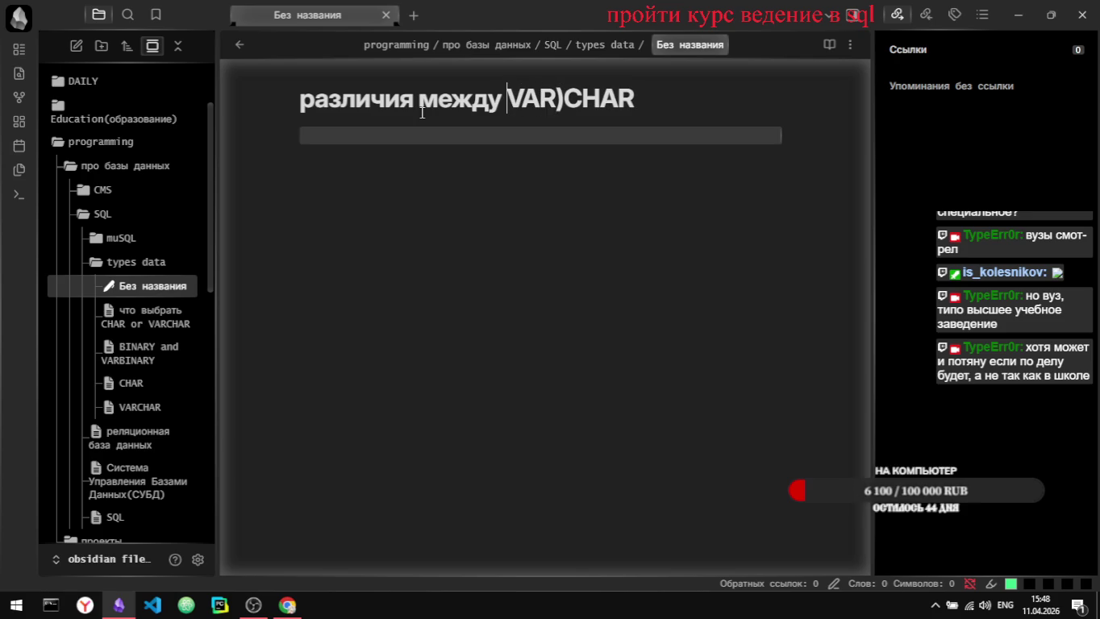
type("(")
Step: Complete the title 'различия между (VAR)CHAR and (VAR)BINARY' and paste the copied comparison text
key("Right")
key("Right")
key("Right")
key("Right")
key("Right")
key("Right")
key("Right")
key("Right")
type("and ")
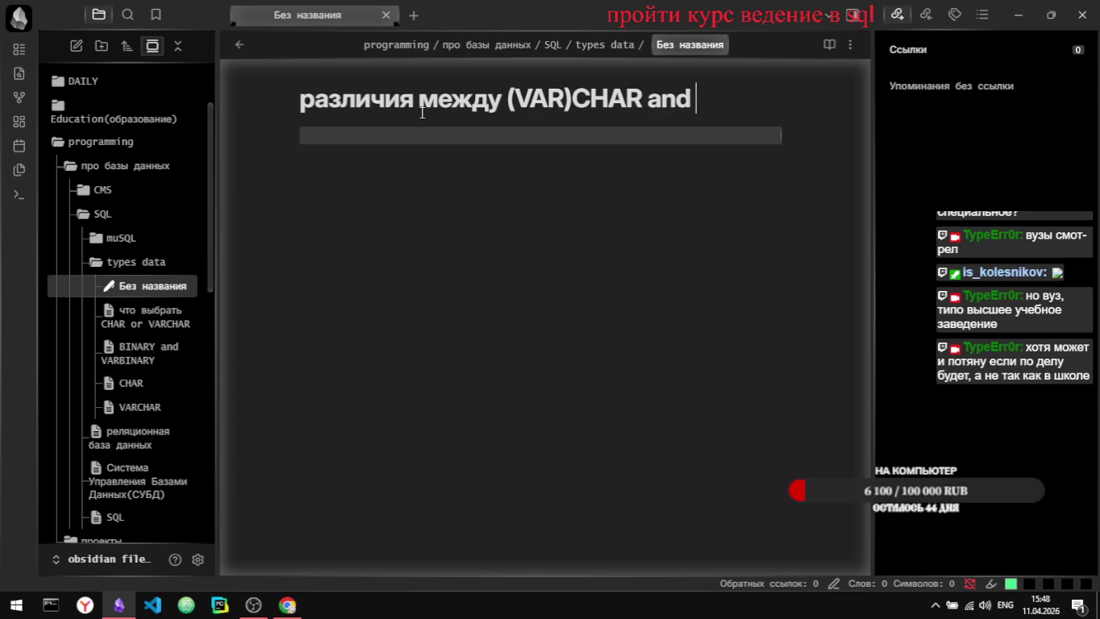
type("(VAR)")
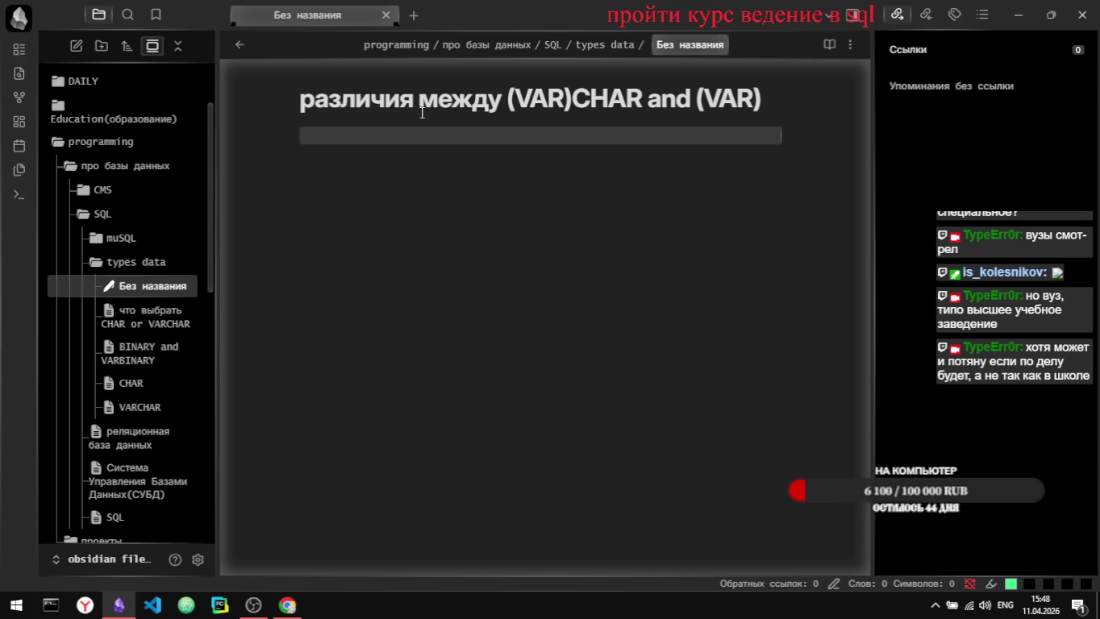
type("B")
type("ITYS")
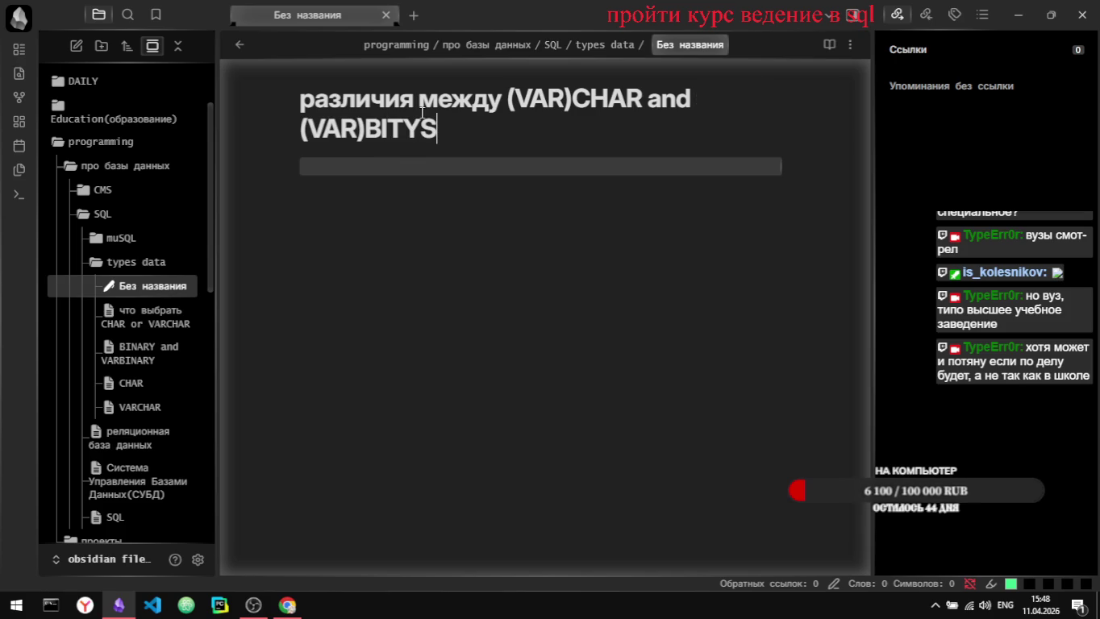
key("BackSpace")
key("BackSpace")
key("BackSpace")
type("BA")
key("BackSpace")
key("BackSpace")
type("NARY")
key("Return")
key("alt+Tab")
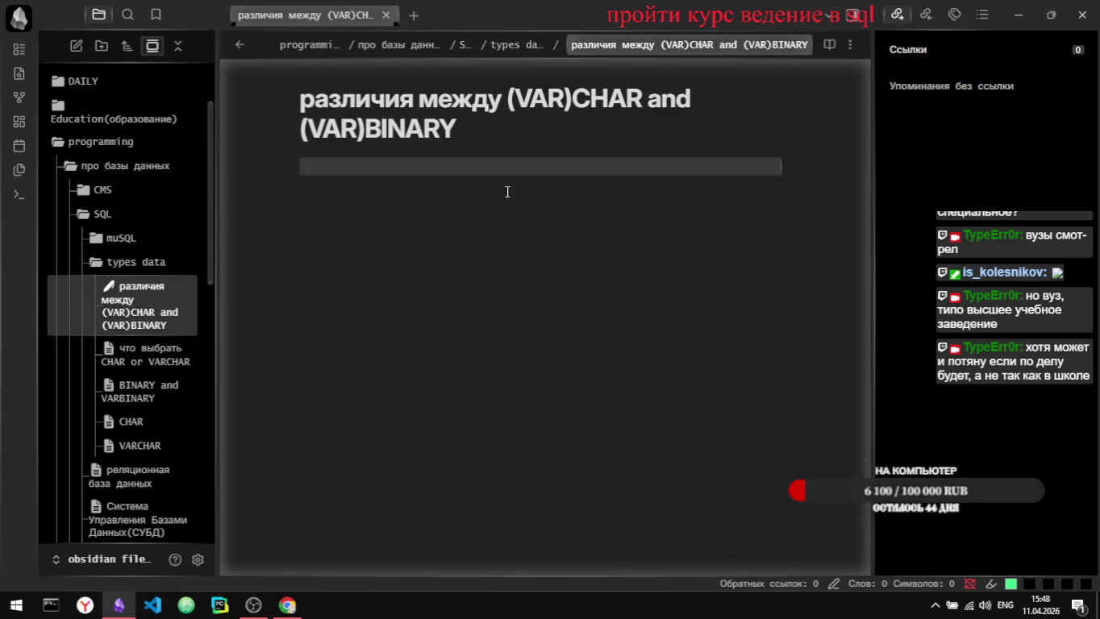
key("ctrl+v")
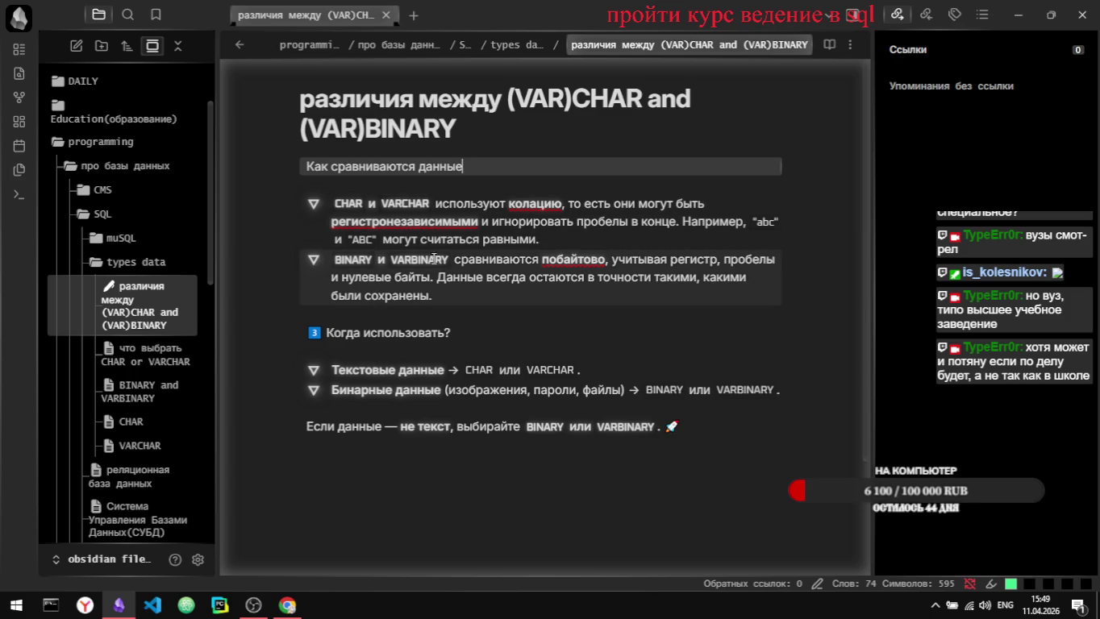
Step: Add and remove an empty line in the pasted note, leaving it unchanged, then return to Stepik
key("Return")
key("BackSpace")
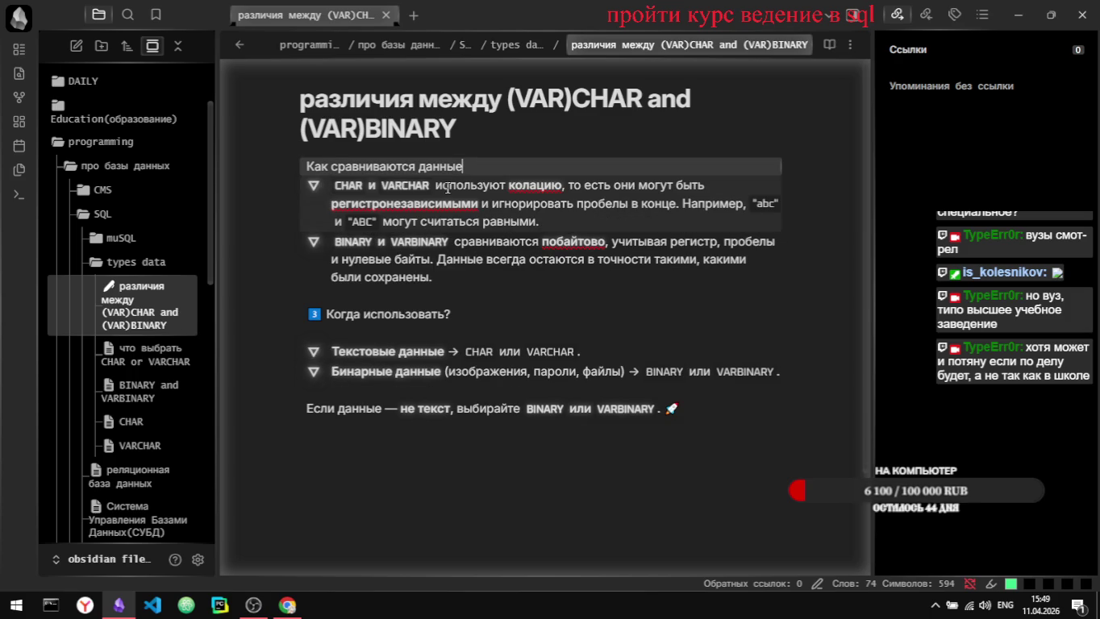
key("alt+Tab")
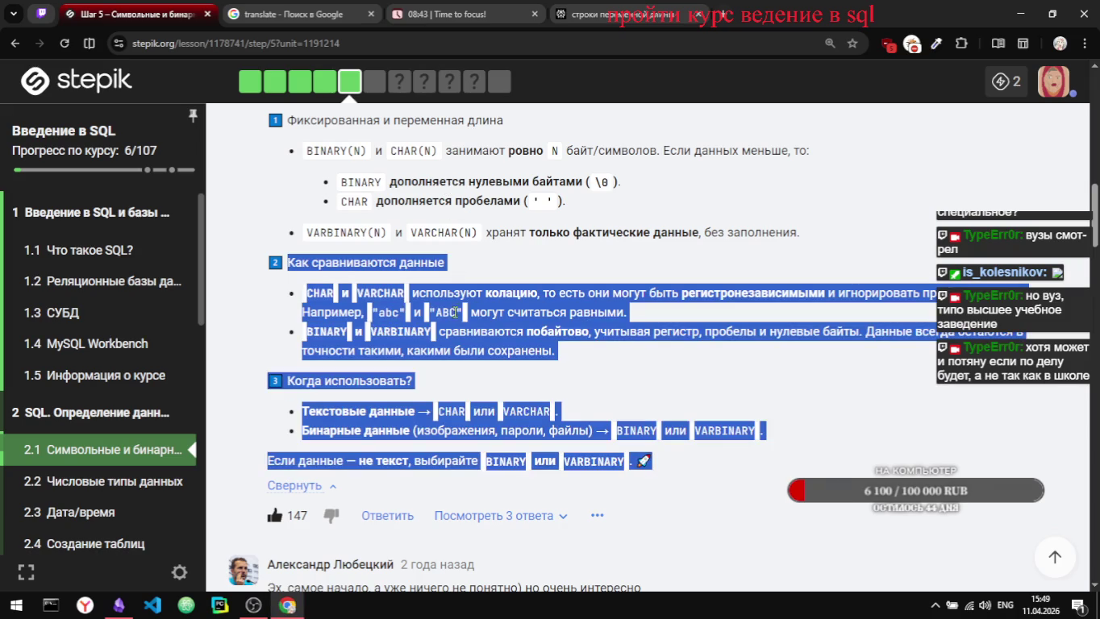
Step: Select the comment's sentence 'Главное отличие этих типов данных — что именно они хранят.' for the note
left_click(524, 260)
scroll(525, 260, "up", 1)
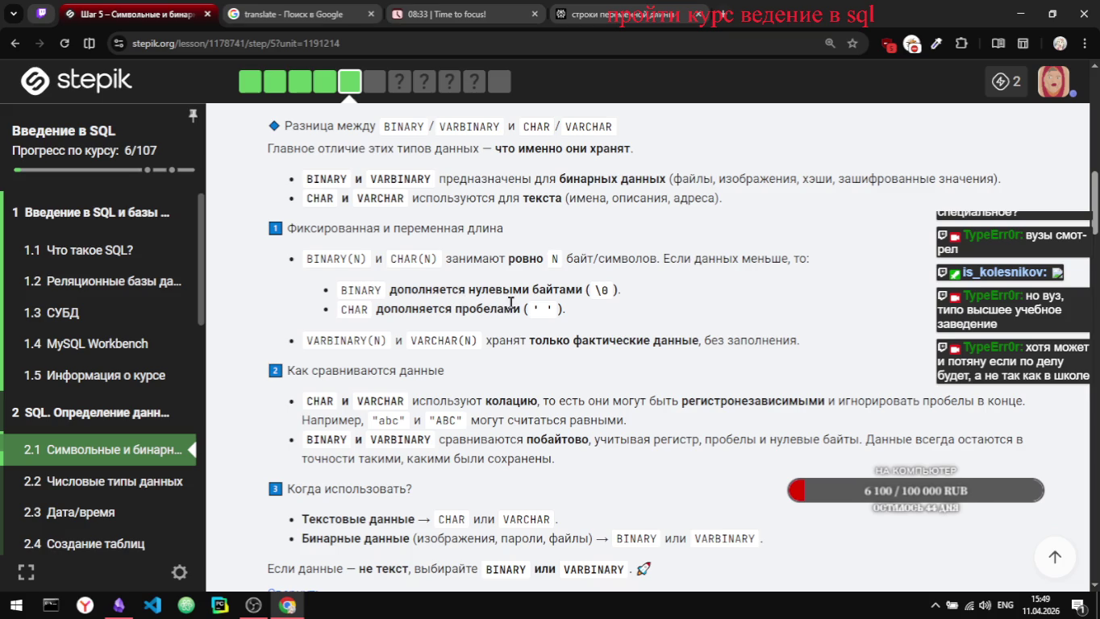
scroll(321, 284, "up", 1)
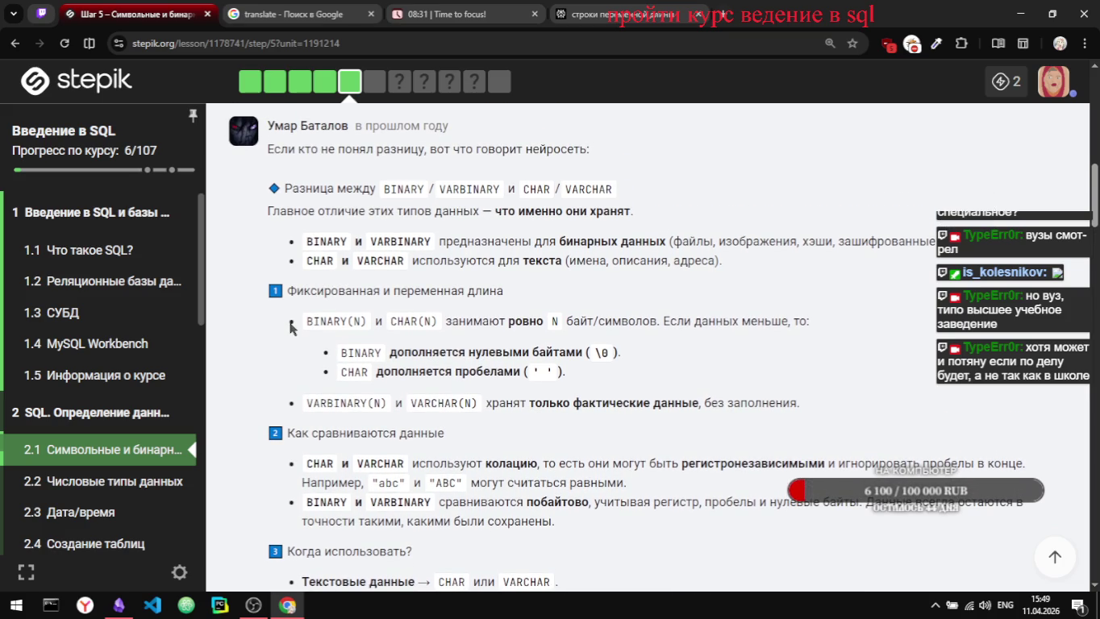
scroll(292, 328, "up", 1)
scroll(291, 329, "up", 1)
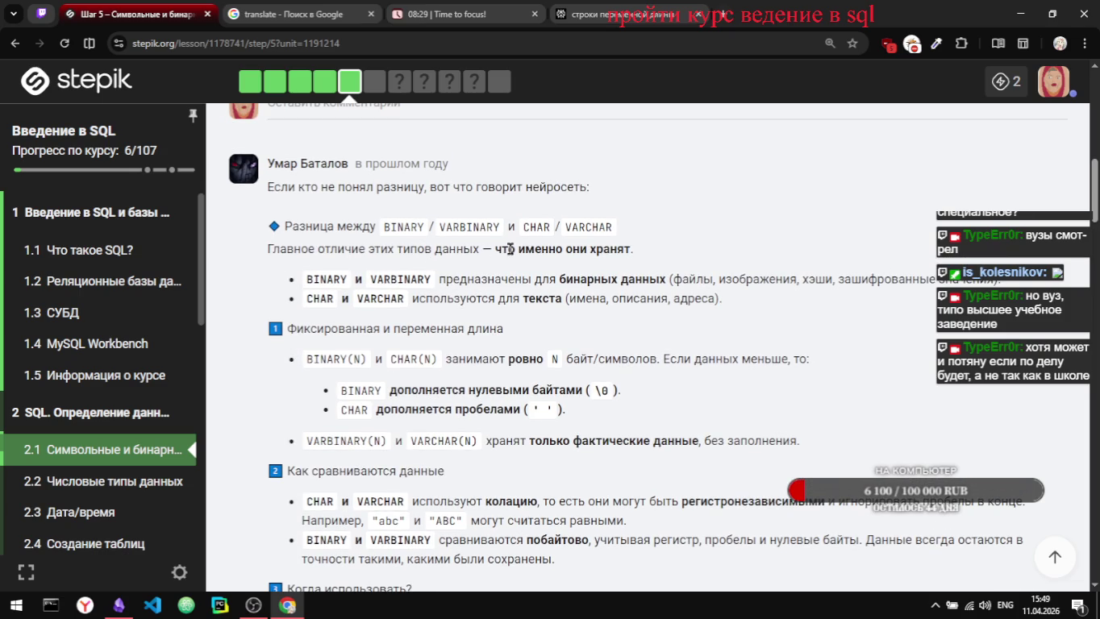
left_click_drag(268, 251, 643, 259)
key("ctrl+c")
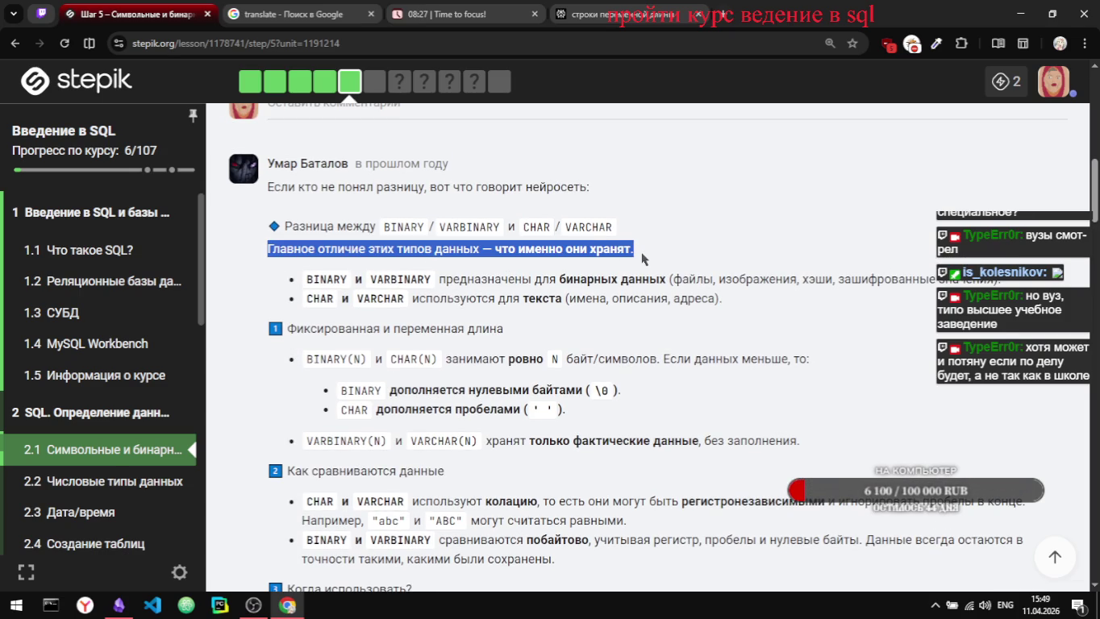
key("alt+Tab")
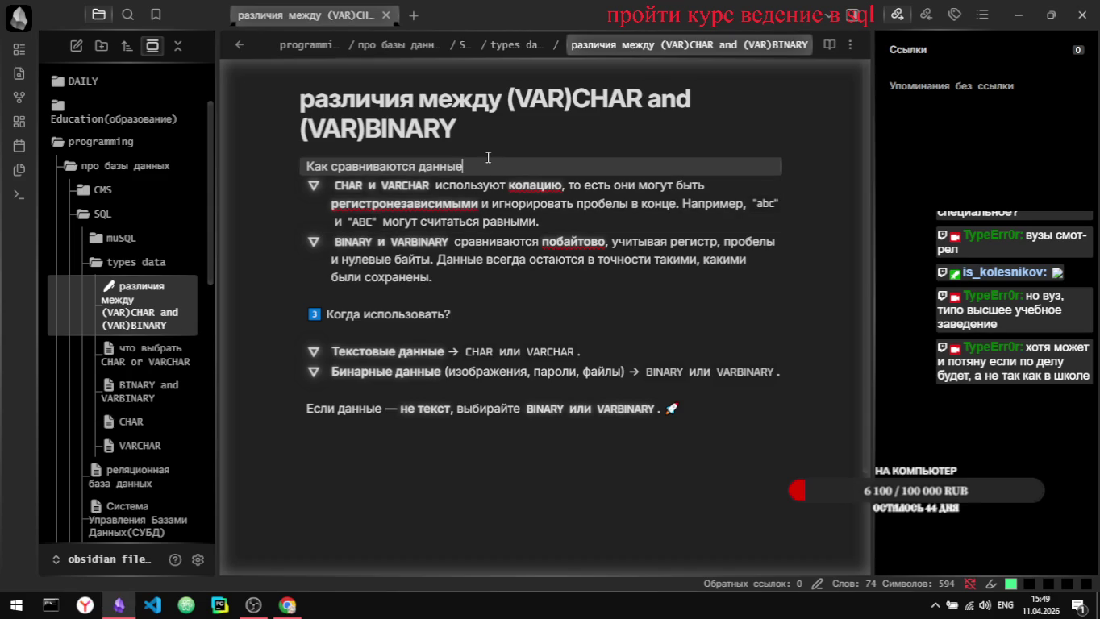
Step: Paste the main-difference sentence as a '# ' heading at the note's top and preview it
key("Return")
key("Return")
key("Up")
key("Up")
key("ctrl+v")
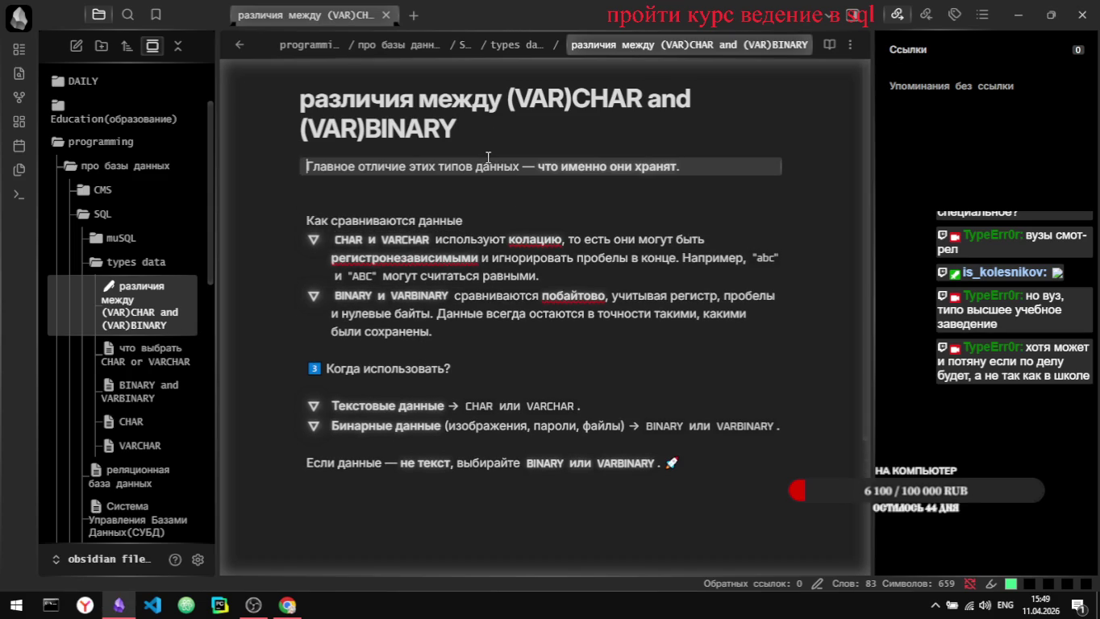
type("#")
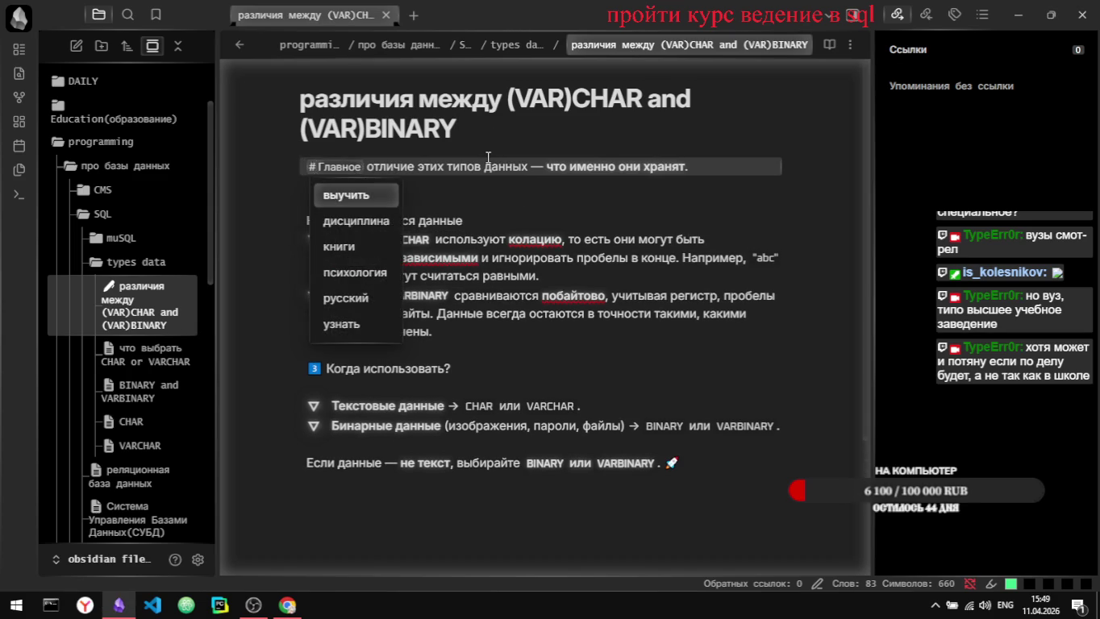
key("ctrl+e")
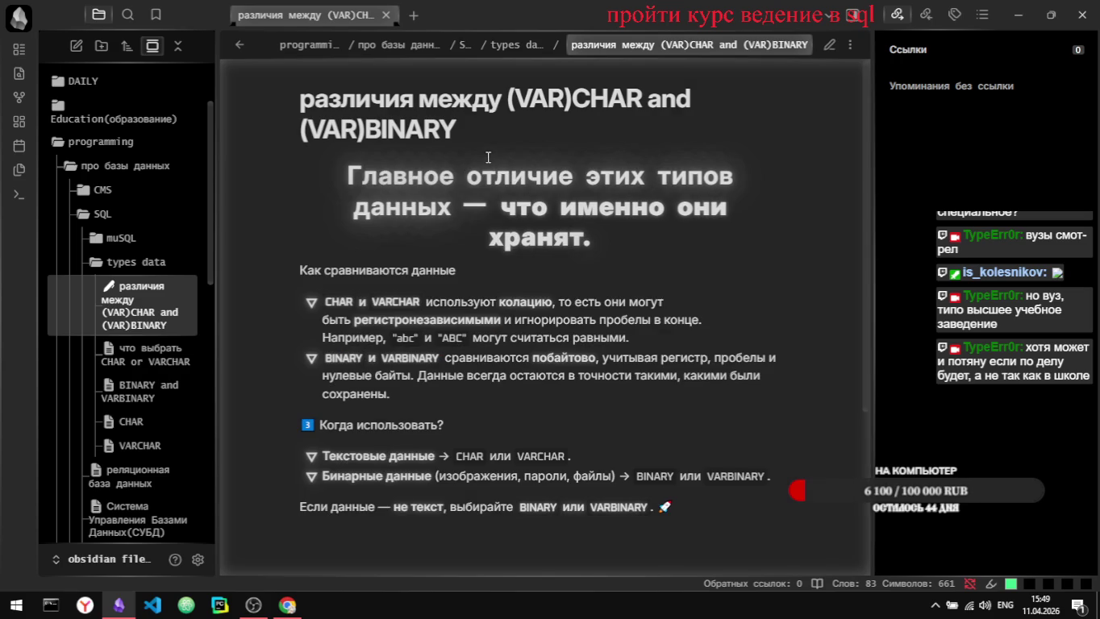
key("ctrl+e")
key("alt+Tab")
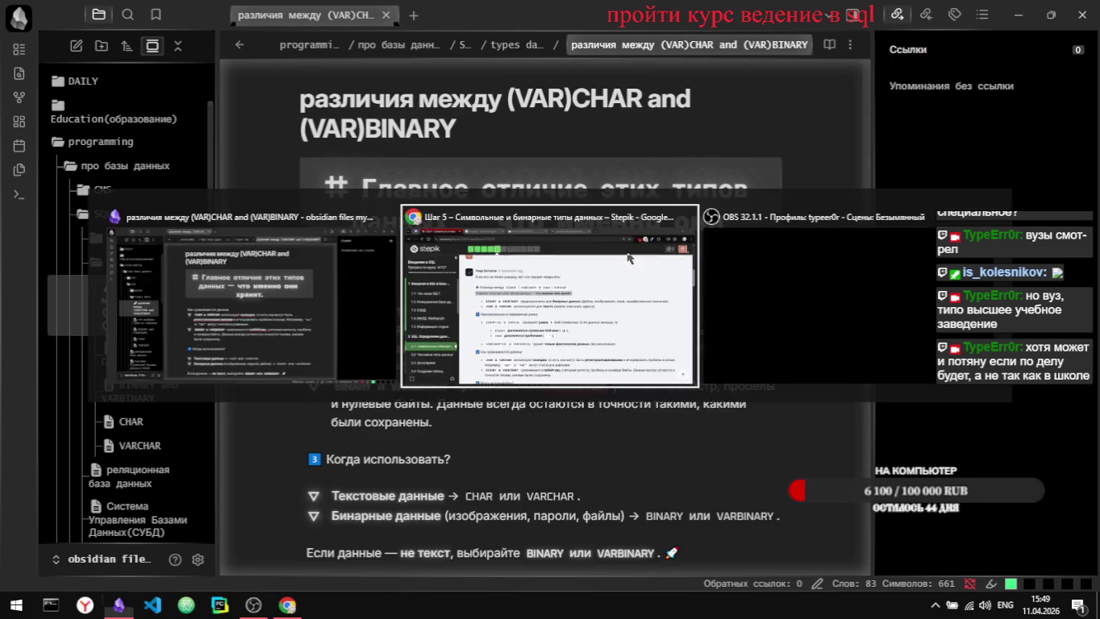
left_click(485, 265)
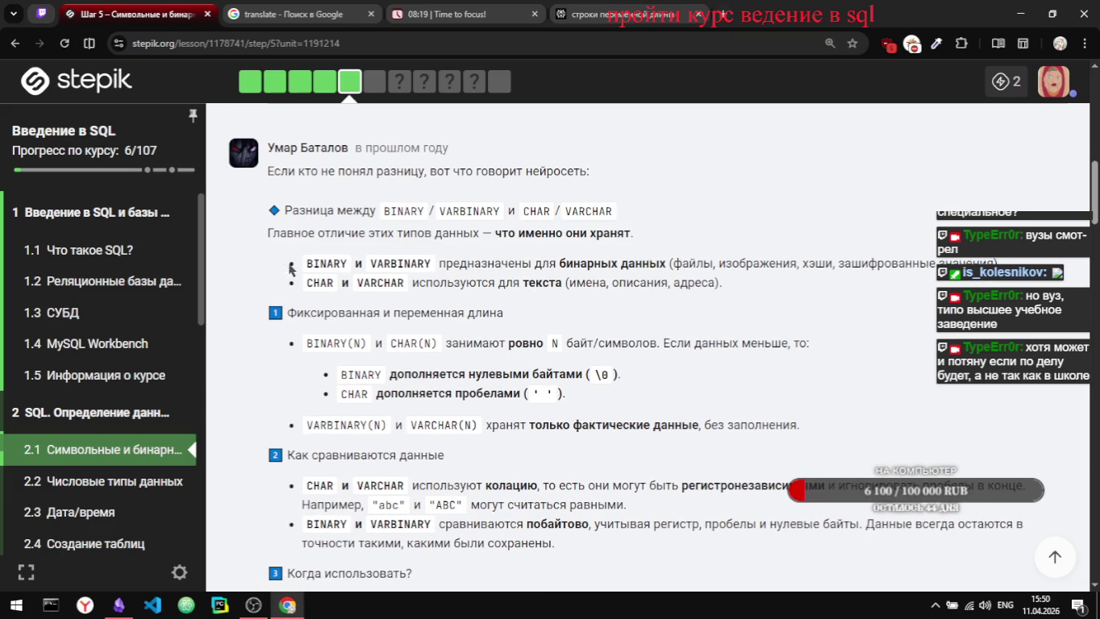
Step: Select the comment's two bullets on binary versus text data and copy them for the note
left_click_drag(287, 268, 746, 282)
key("ctrl+c")
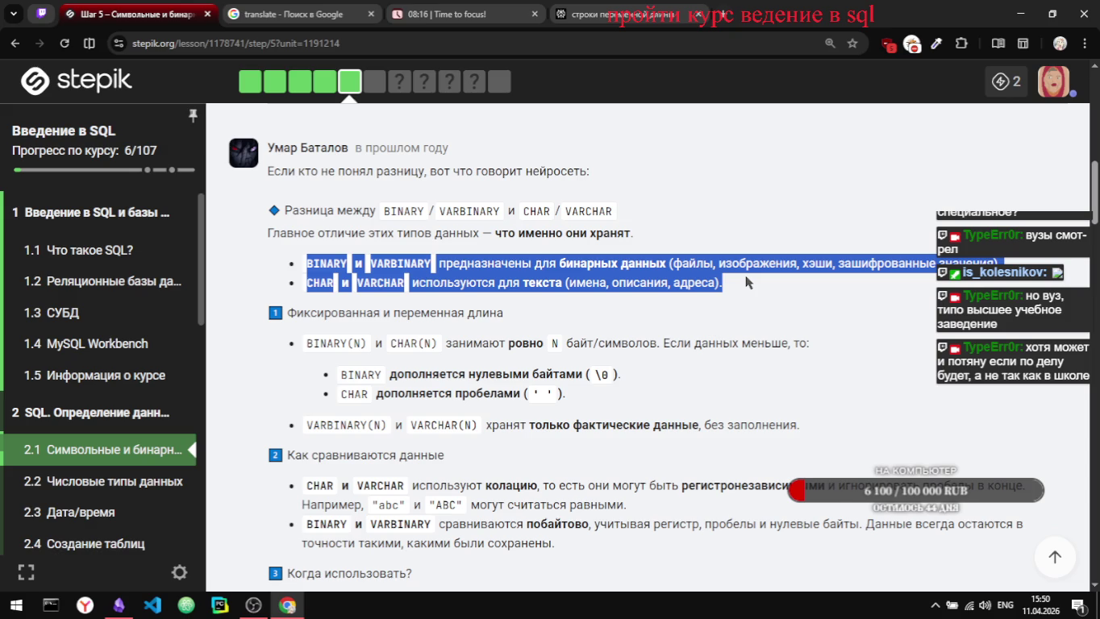
key("alt")
scroll(746, 282, "down", 2)
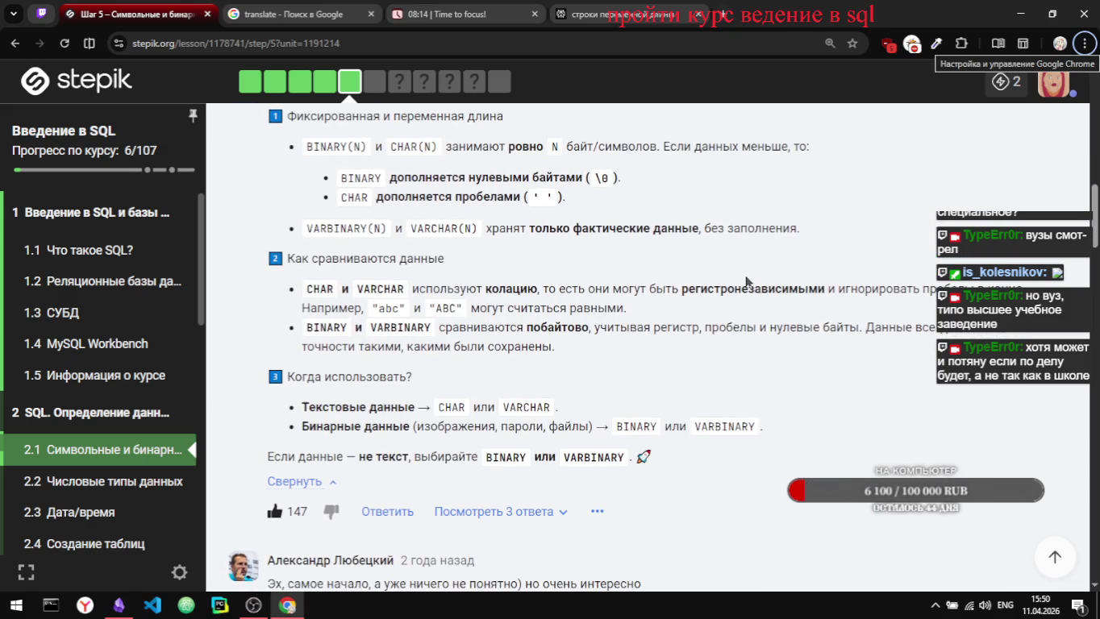
key("alt+Tab")
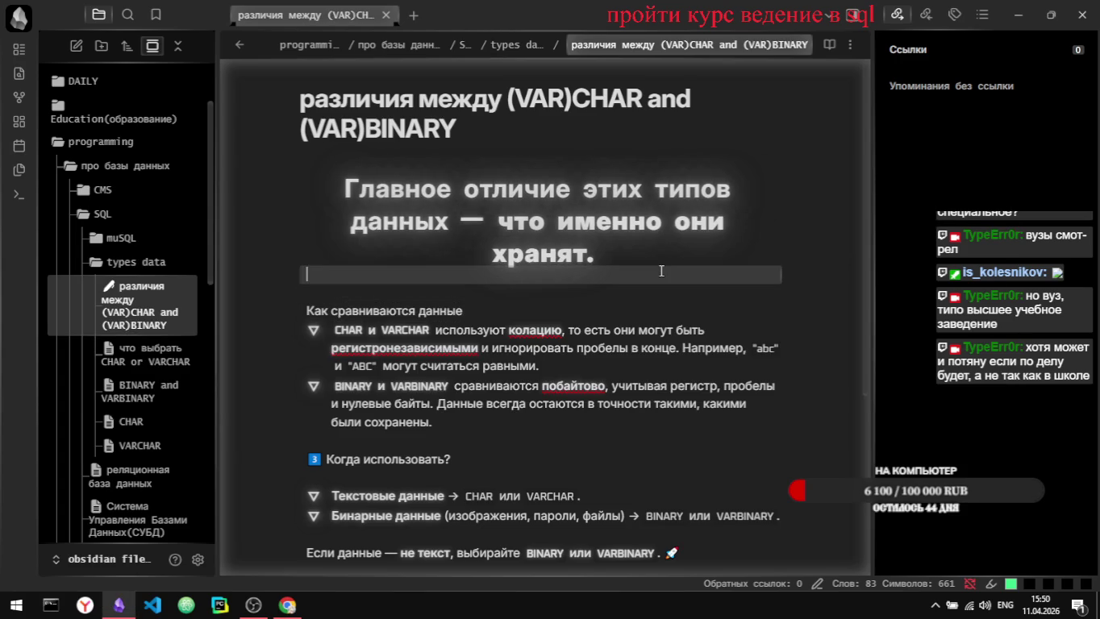
Step: Paste the BINARY/VARBINARY and CHAR/VARCHAR bullets under the main-difference heading
key("ctrl+v")
key("ctrl+z")
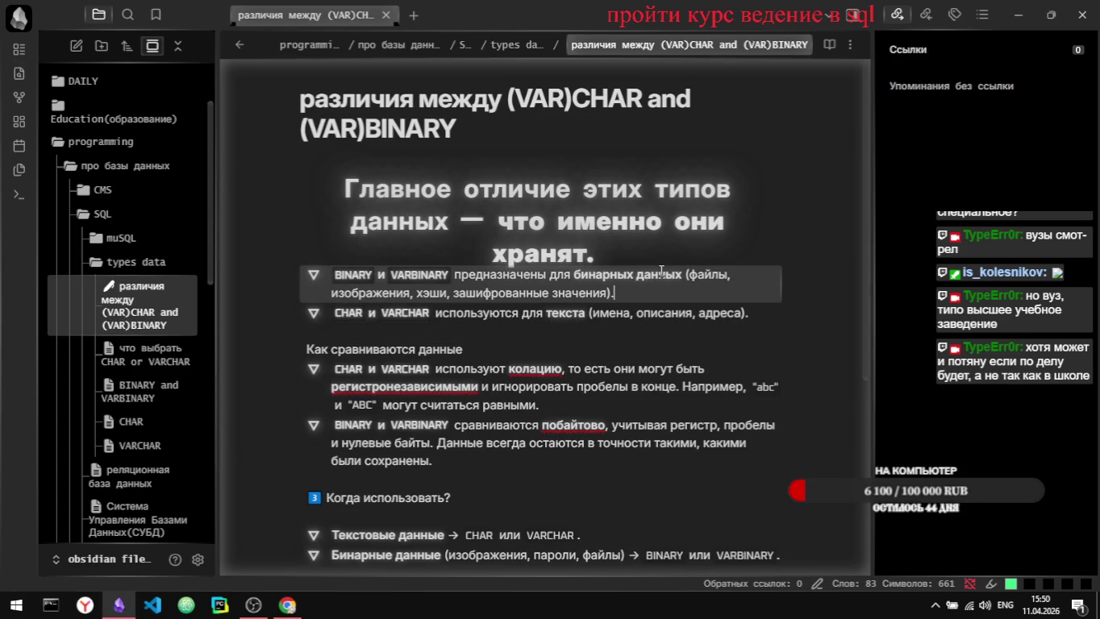
key("ctrl+shift+z")
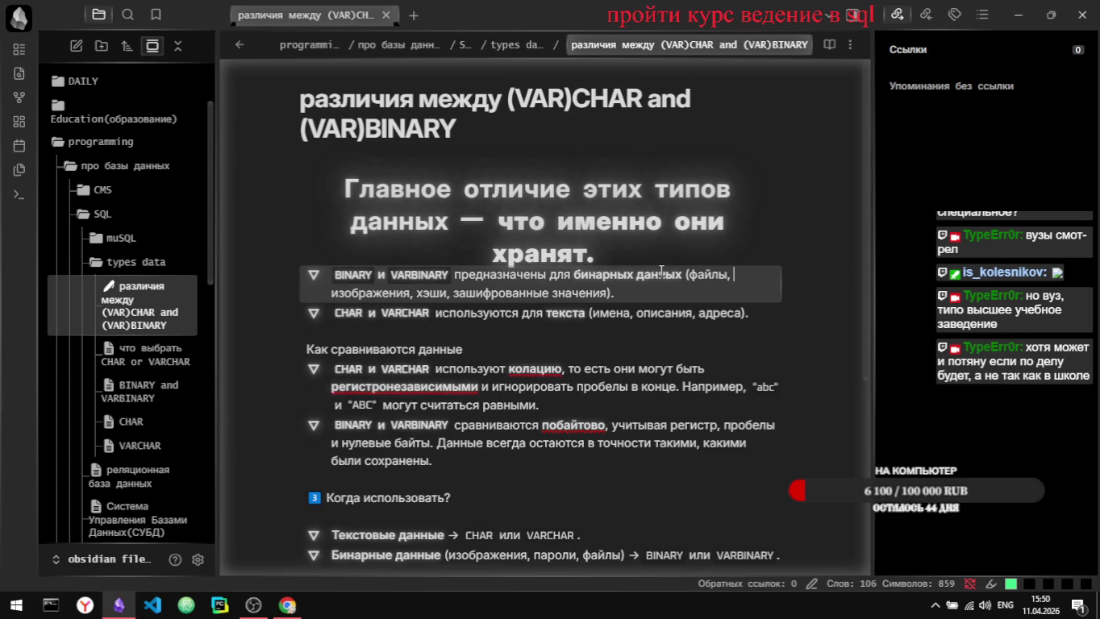
Step: Make 'Как сравниваются данные' a level-one heading and remove the blank line above it
key("Down")
key("Down")
key("Down")
key("Down")
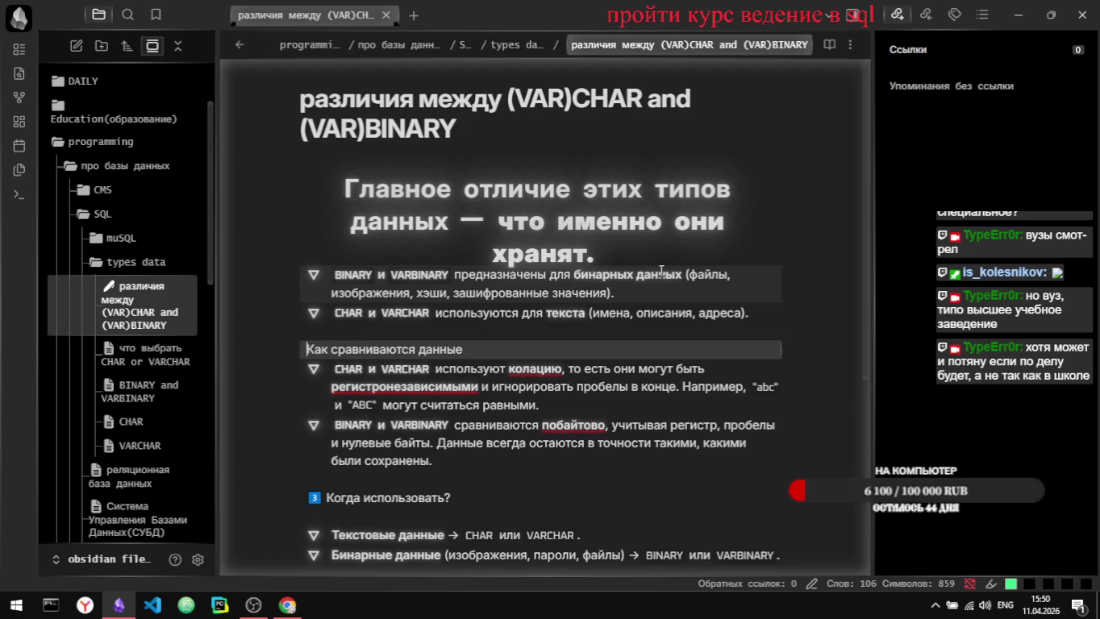
type("##")
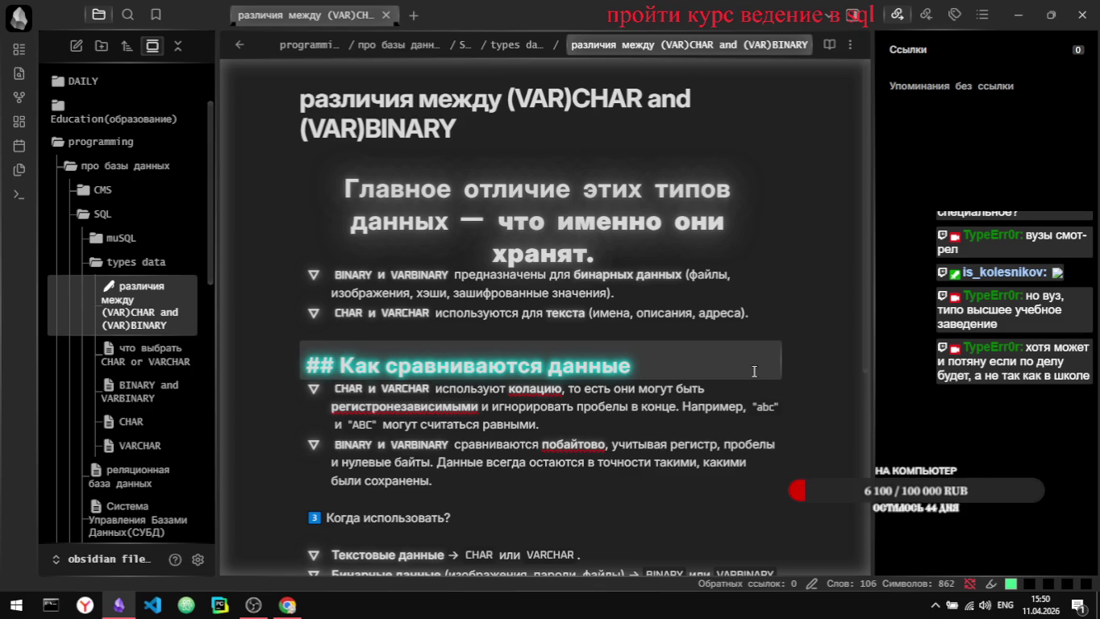
left_click(701, 362)
key("Home")
key("Delete")
key("Delete")
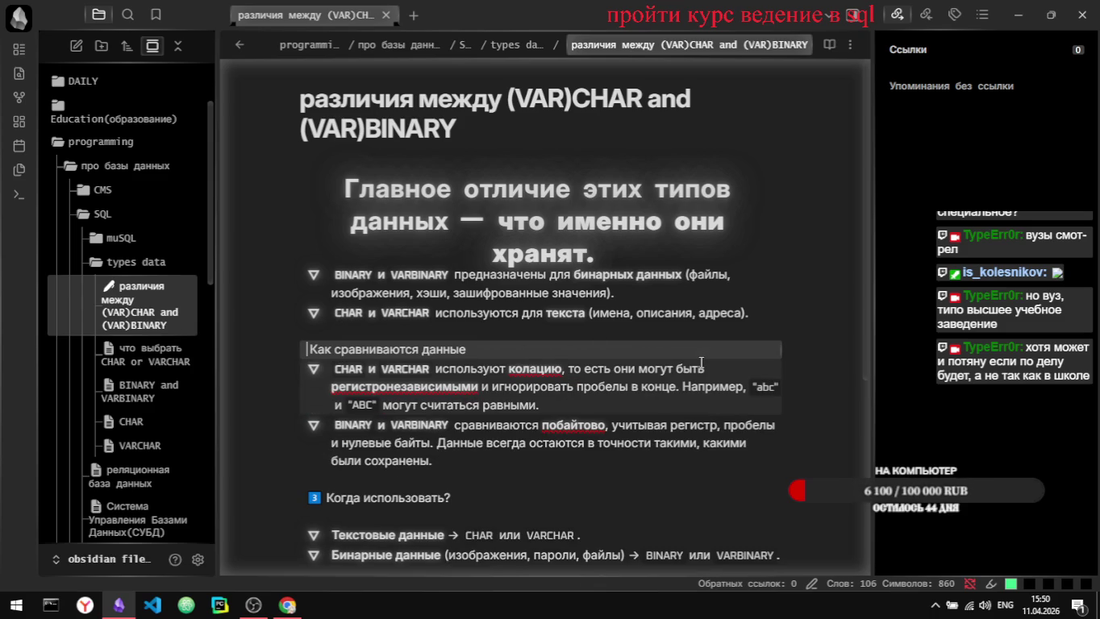
key("BackSpace")
type("#")
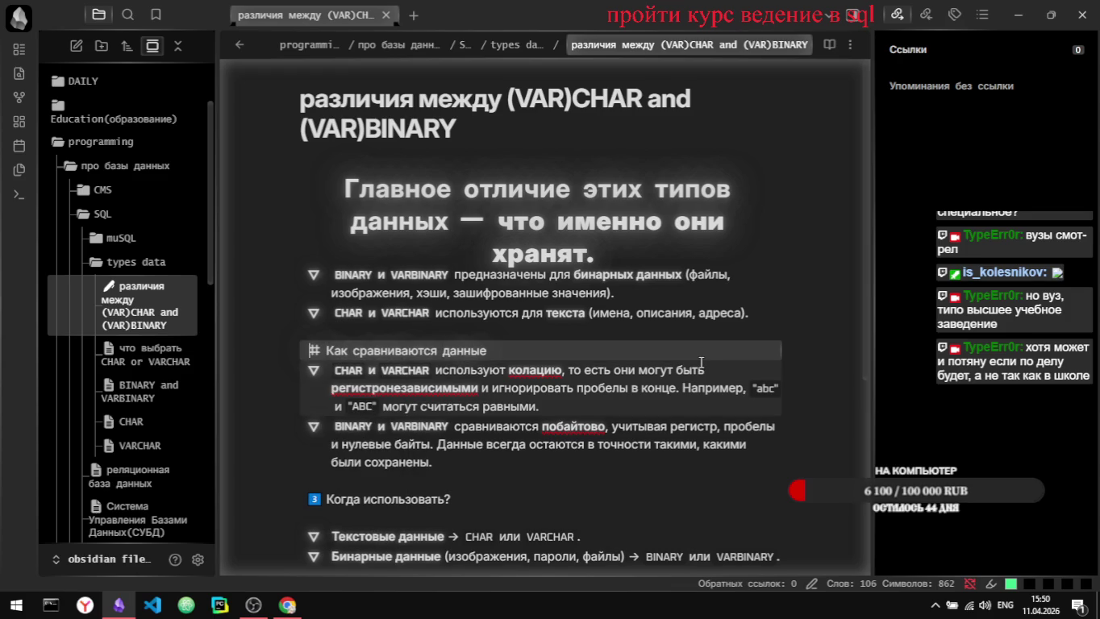
left_click(792, 392)
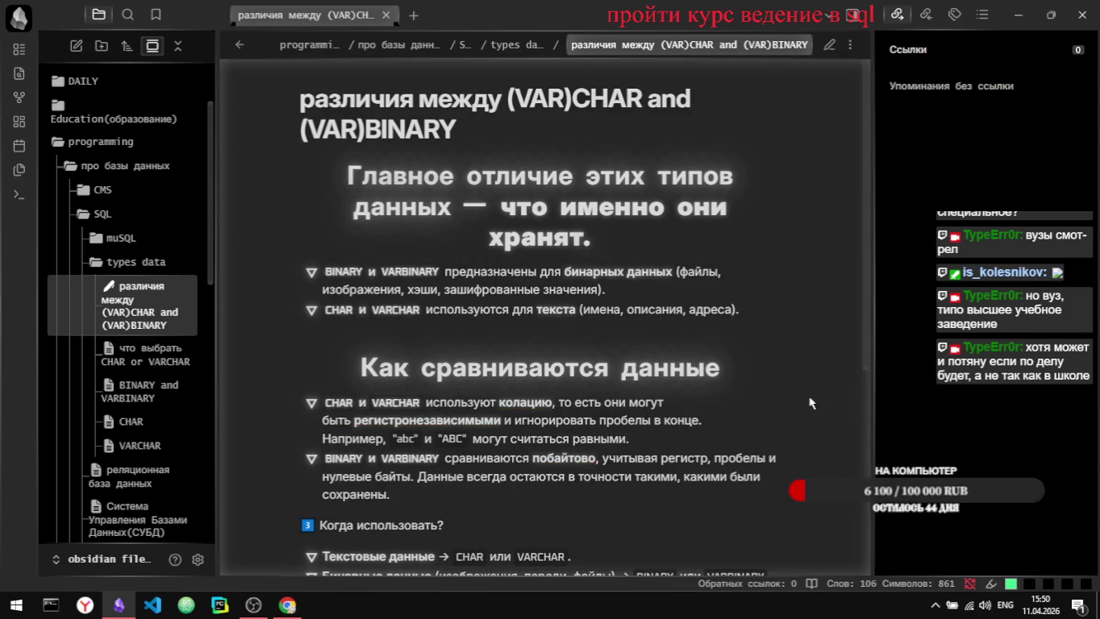
scroll(811, 403, "down", 2)
scroll(811, 404, "up", 1)
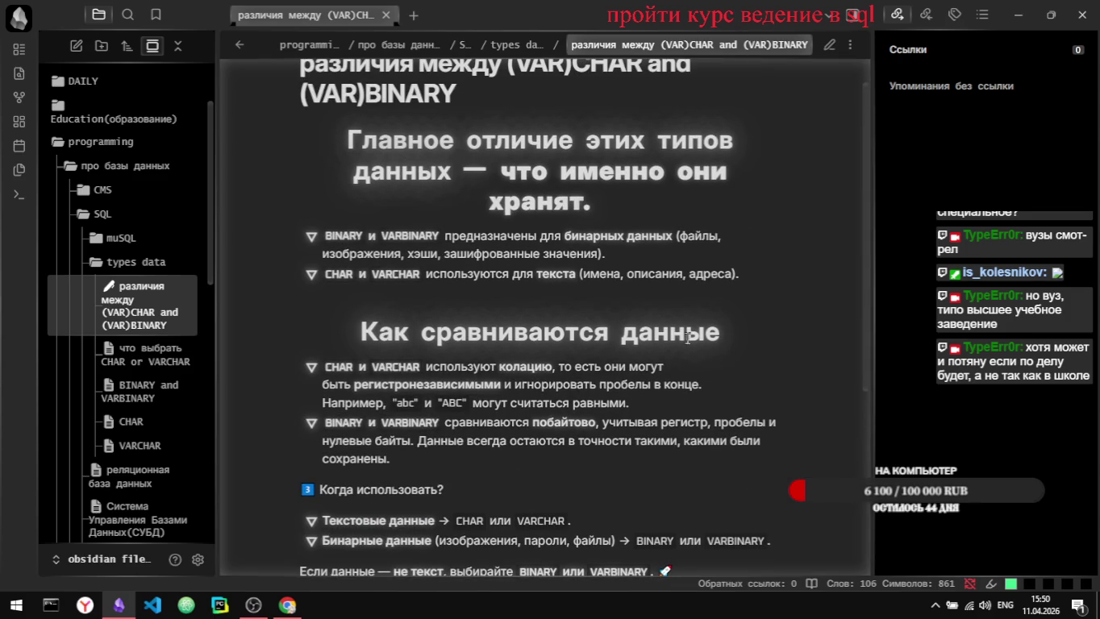
scroll(666, 338, "down", 1)
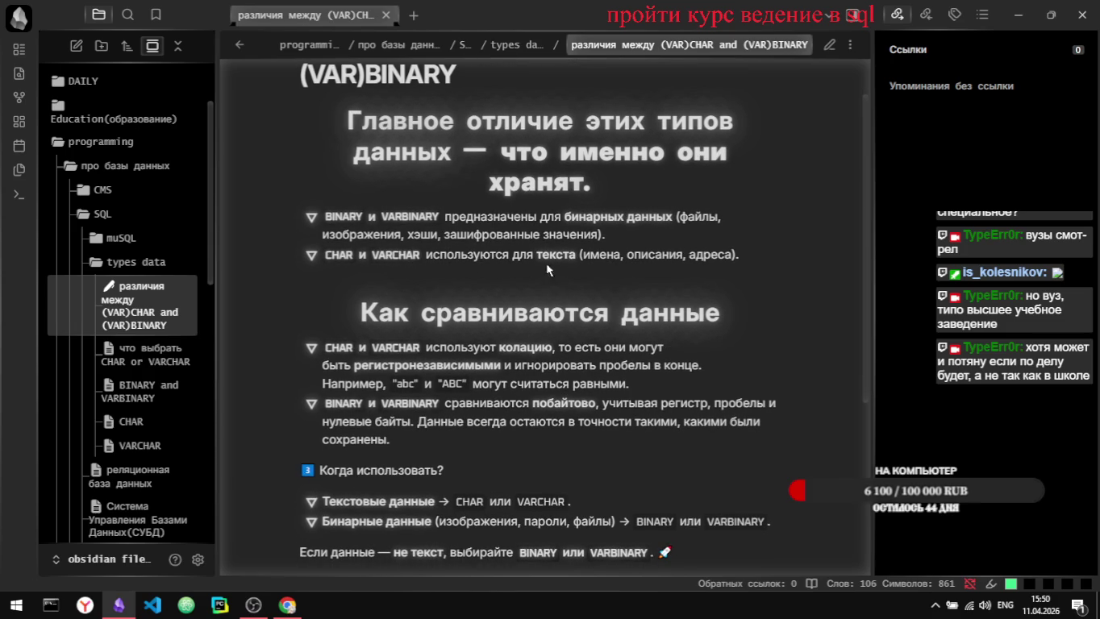
scroll(567, 294, "down", 1)
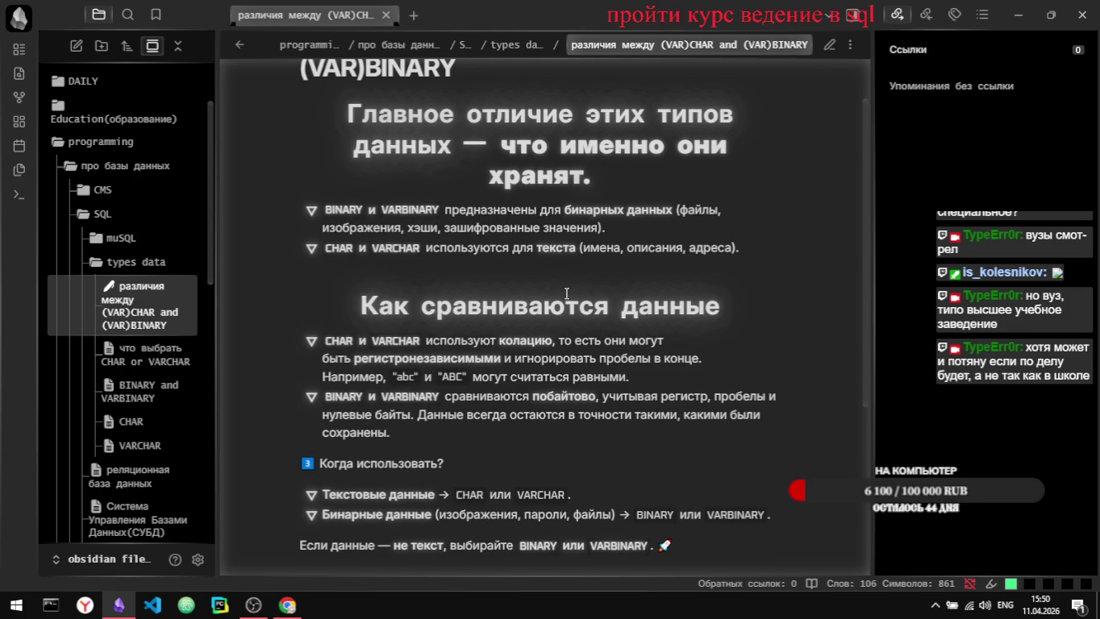
scroll(567, 295, "down", 1)
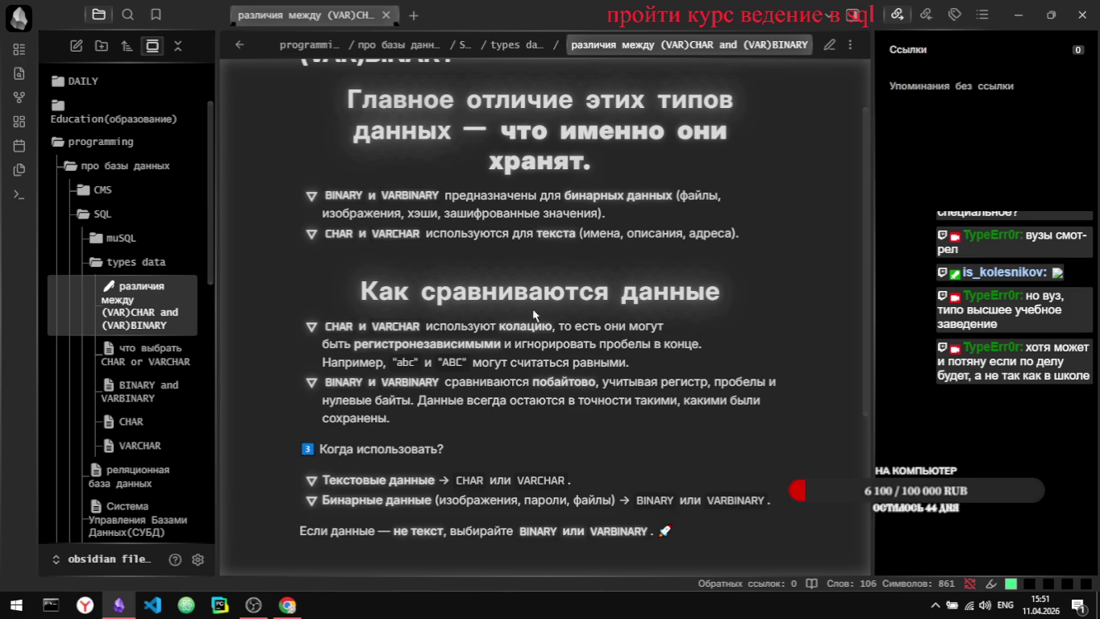
scroll(759, 353, "down", 1)
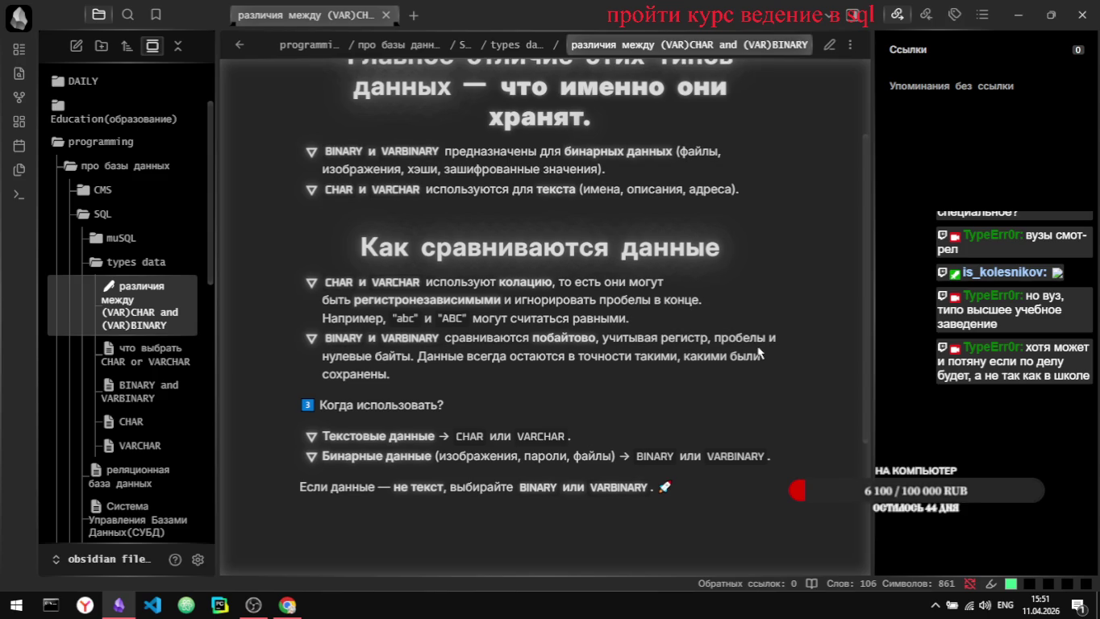
Step: Bold the sentence saying binary data stays exactly as it was saved
scroll(757, 352, "down", 1)
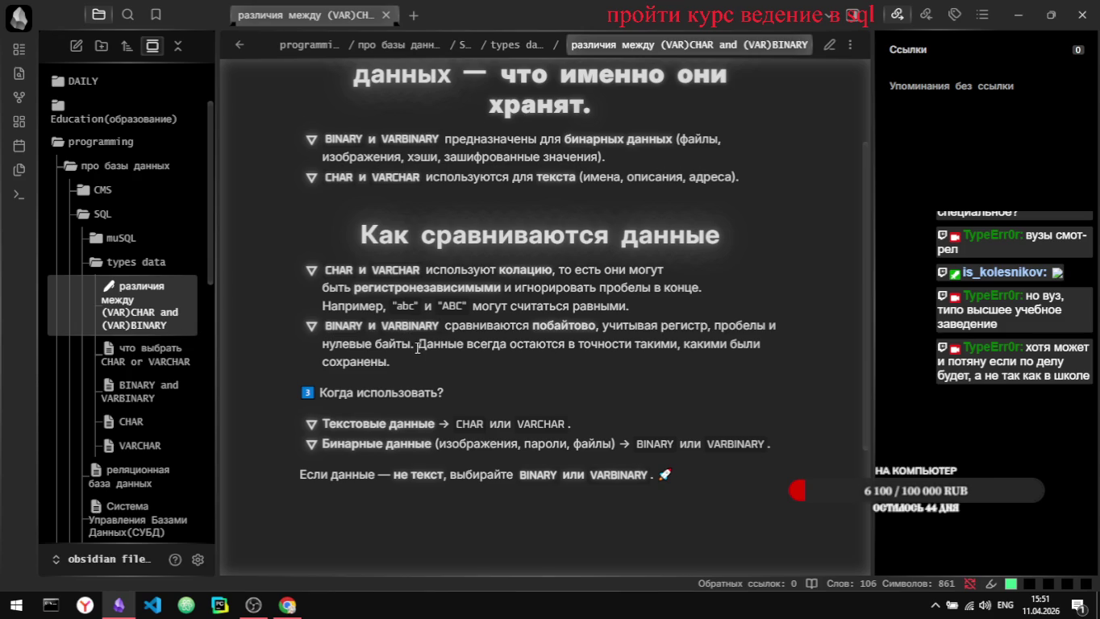
left_click_drag(418, 347, 420, 371)
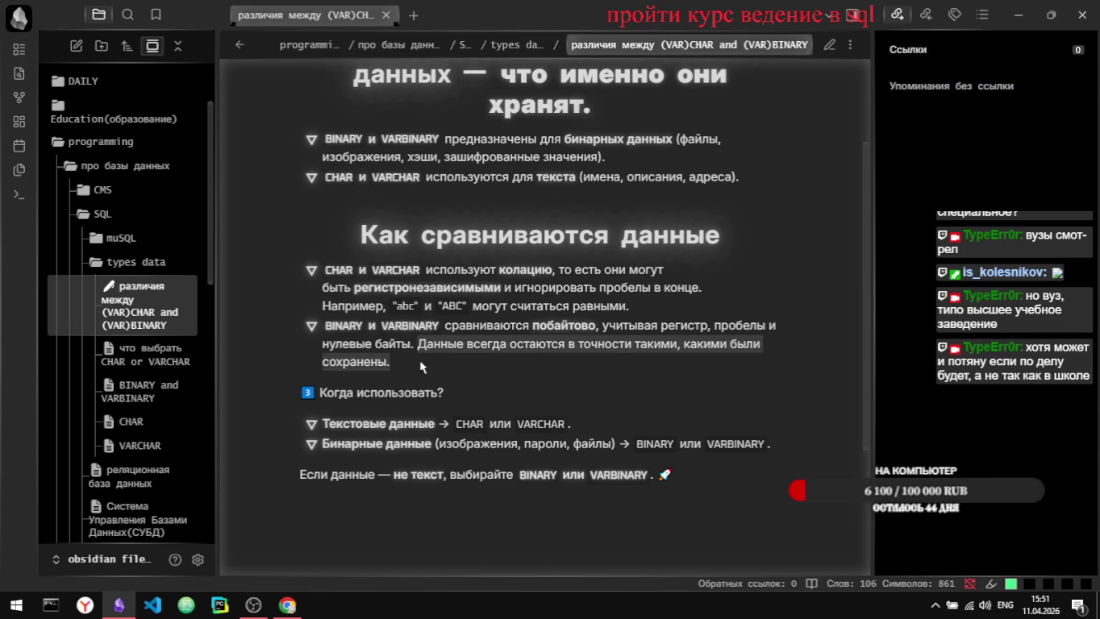
key("ctrl+e")
left_click_drag(437, 333, 437, 353)
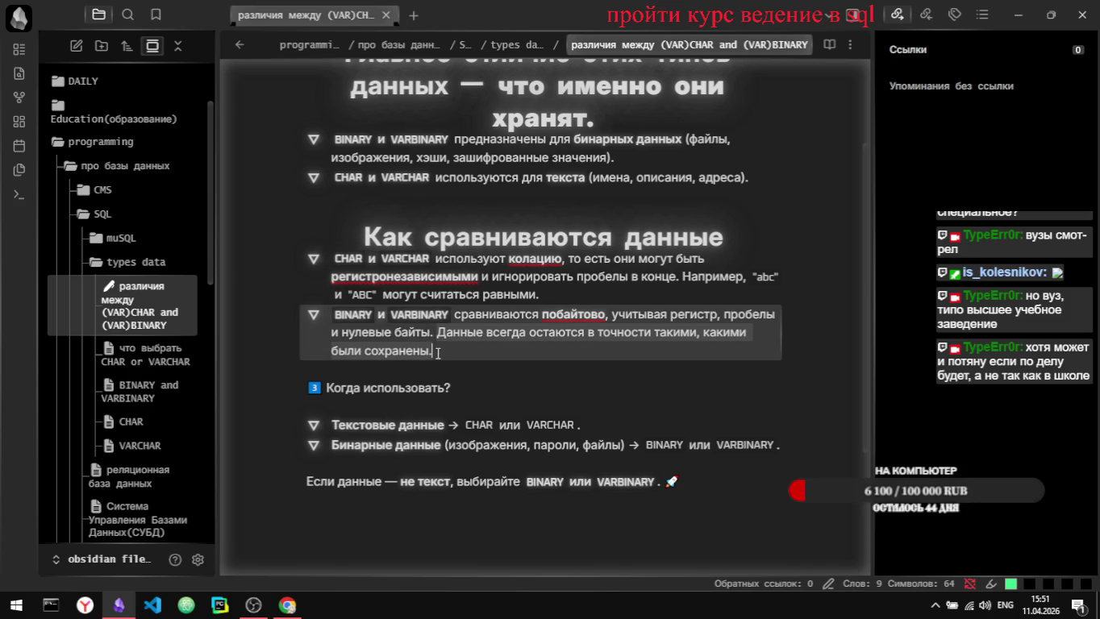
key("ctrl+b")
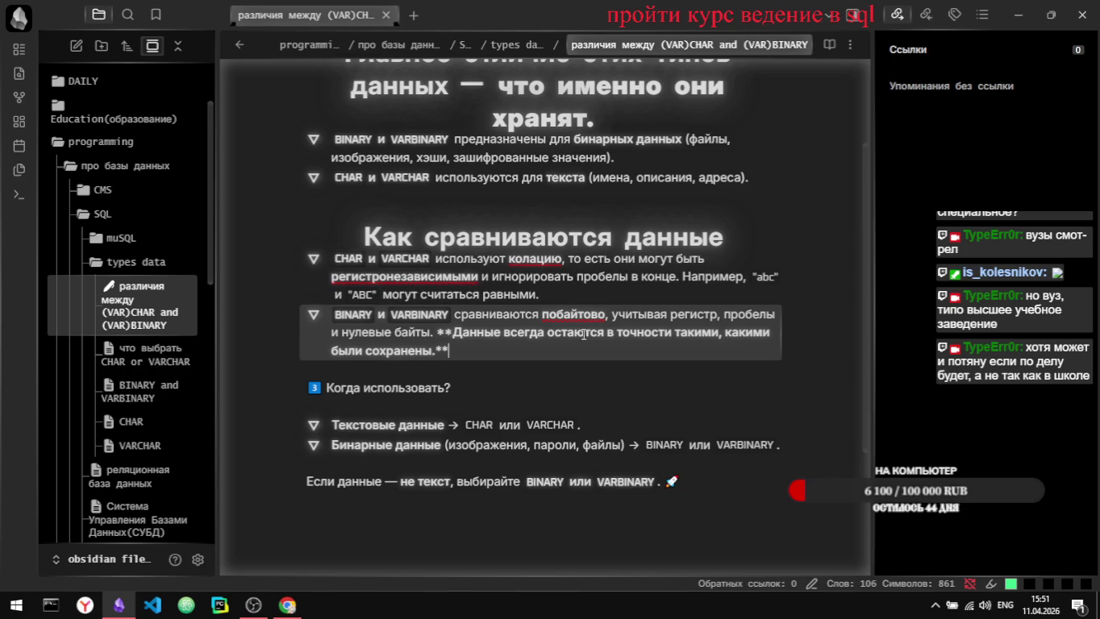
left_click(571, 407)
key("ctrl+e")
Step: Remove the blank line between the two comparison bullets under 'Как сравниваются данные'
key("ctrl+e")
left_click(632, 303)
key("Return")
key("ctrl+e")
key("ctrl+e")
key("Return")
key("ctrl+e")
key("ctrl+e")
key("BackSpace")
key("BackSpace")
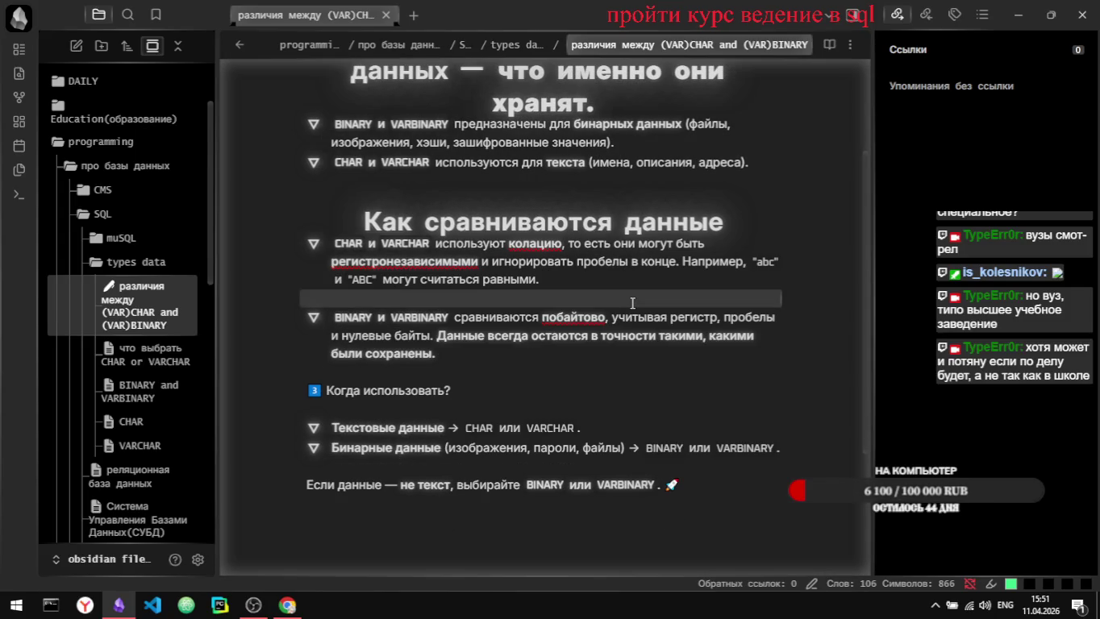
key("ctrl+e")
key("ctrl+e")
key("ctrl+e")
key("ctrl+e")
key("BackSpace")
key("ctrl+e")
key("ctrl+e")
key("BackSpace")
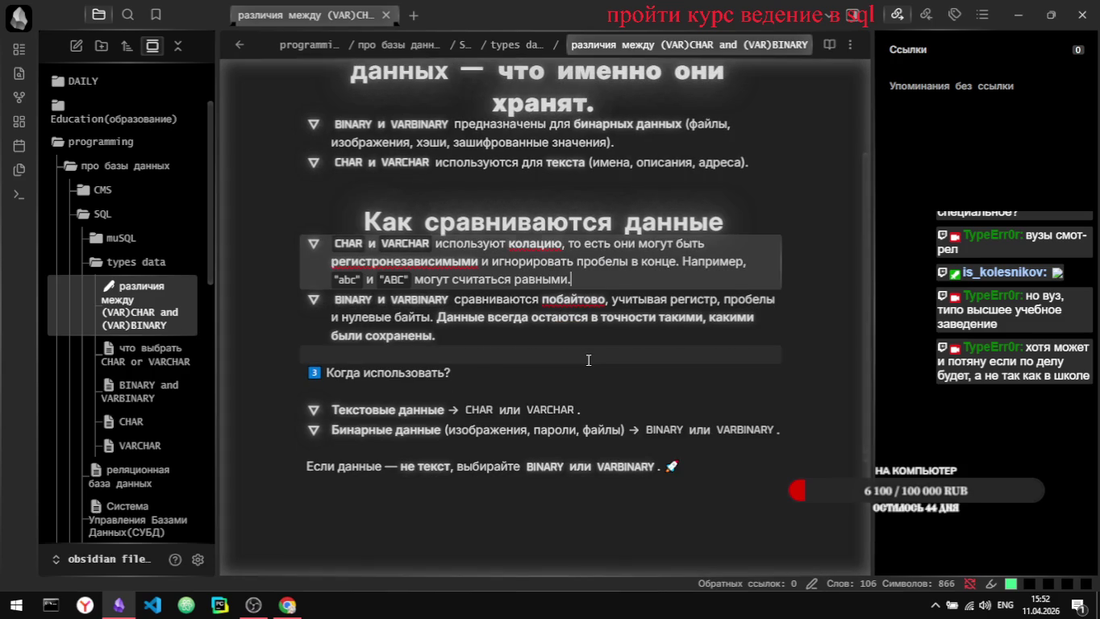
key("Return")
key("ctrl+e")
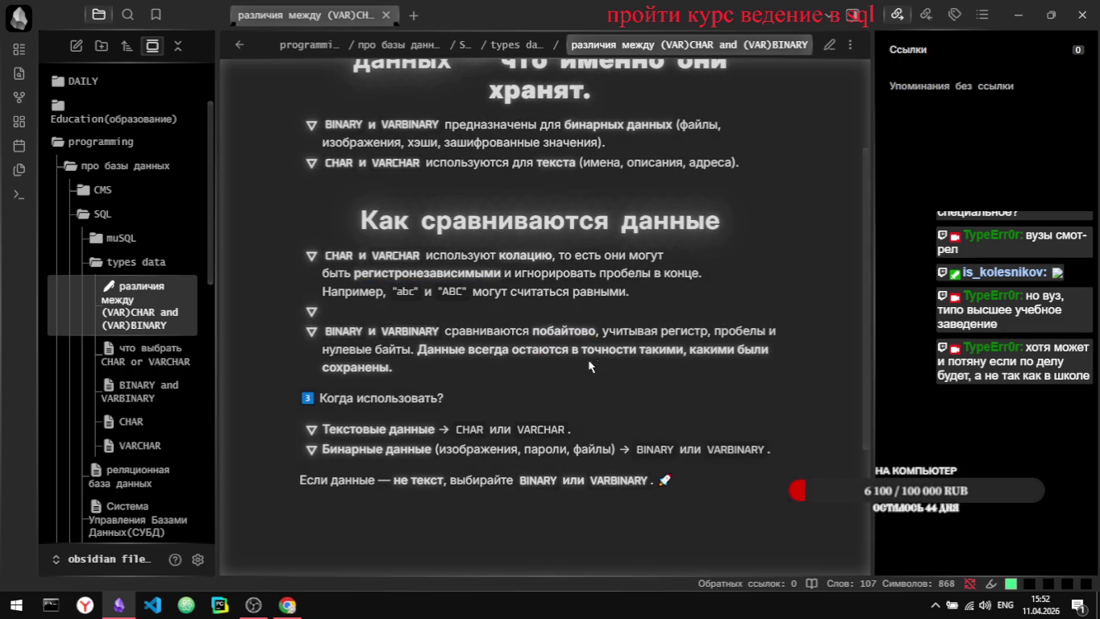
key("ctrl+e")
key("BackSpace")
key("BackSpace")
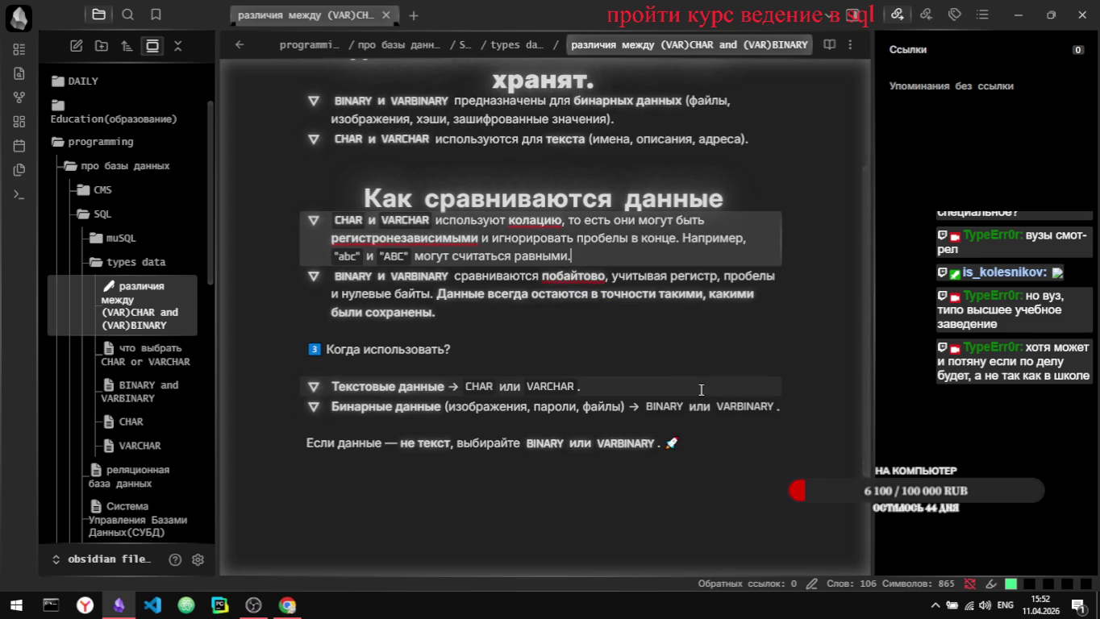
key("ctrl+e")
scroll(702, 395, "down", 1)
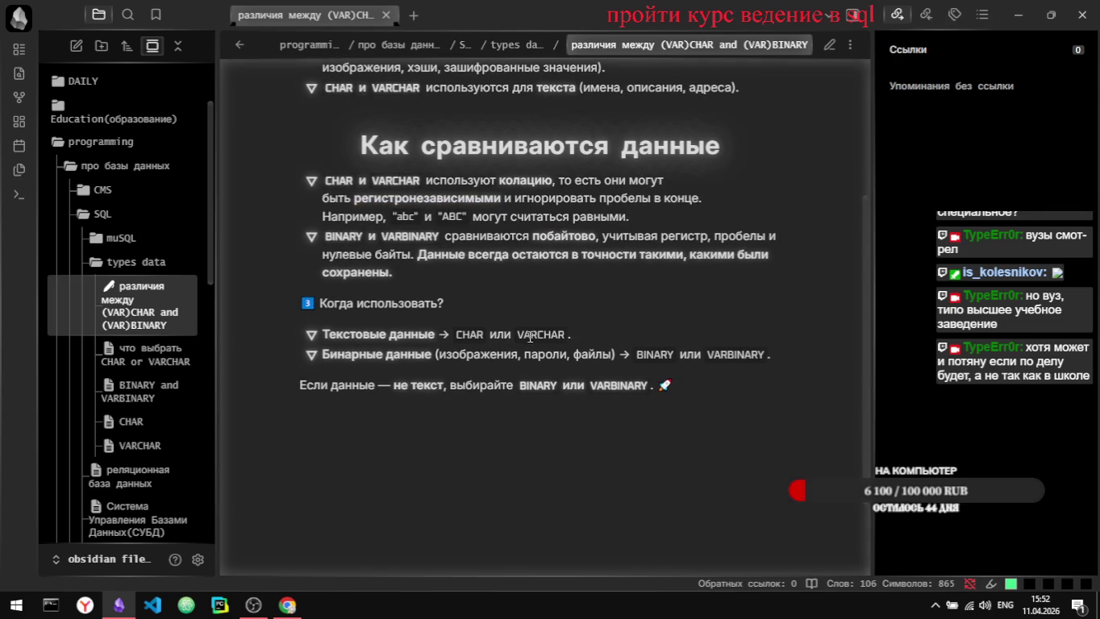
Step: Turn 'Когда использовать?' into a level-one heading, removing its 3️⃣ emoji
key("ctrl+e")
left_click(399, 297)
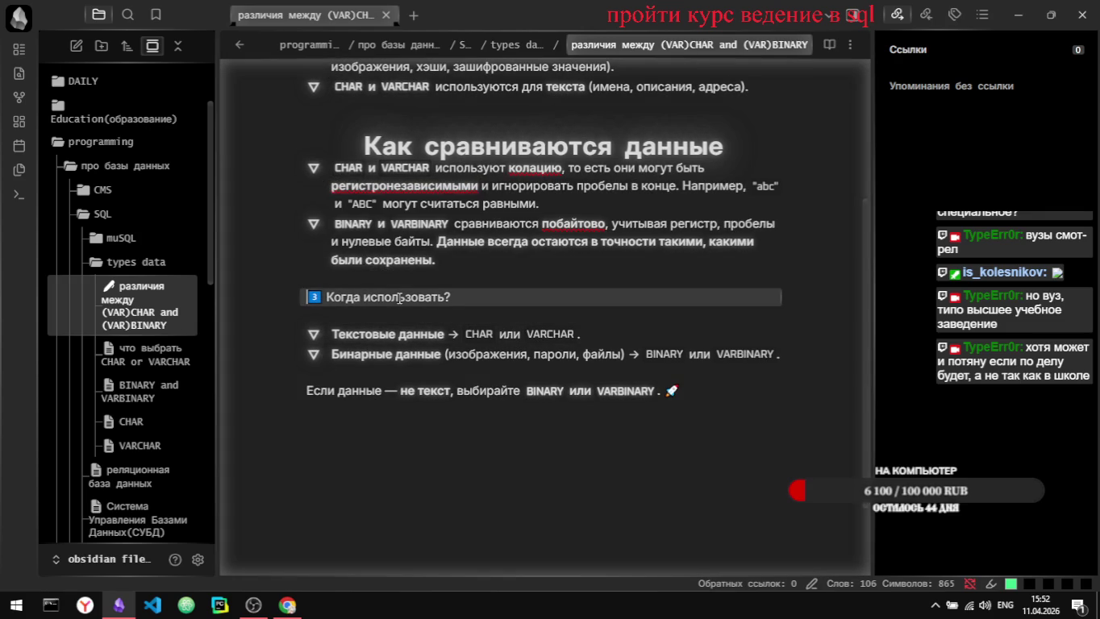
key("Home")
key("Delete")
key("Delete")
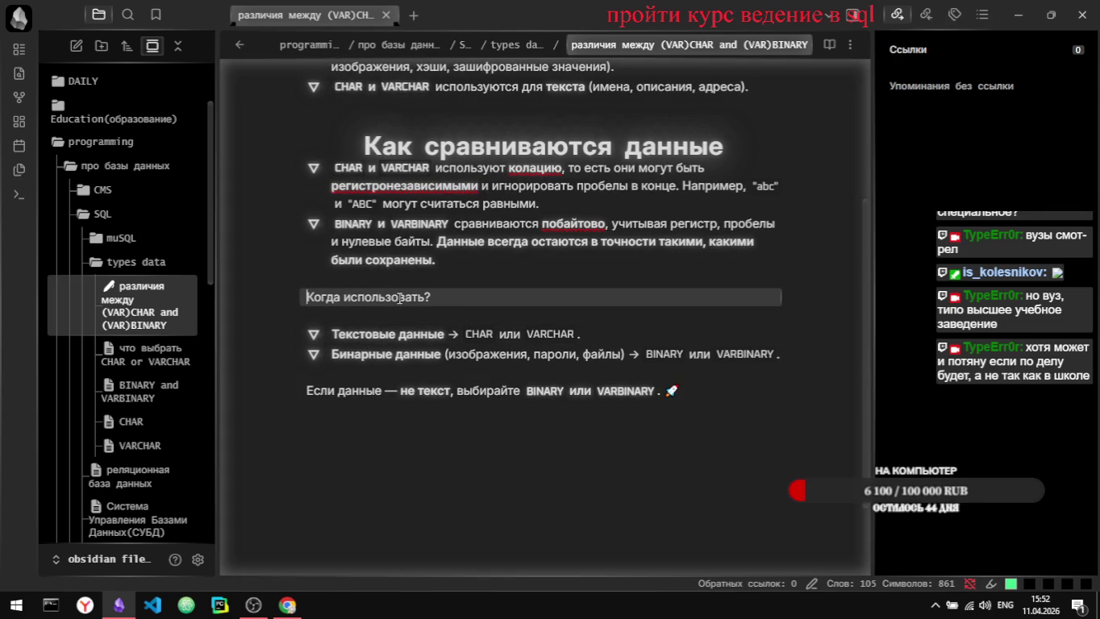
type("#")
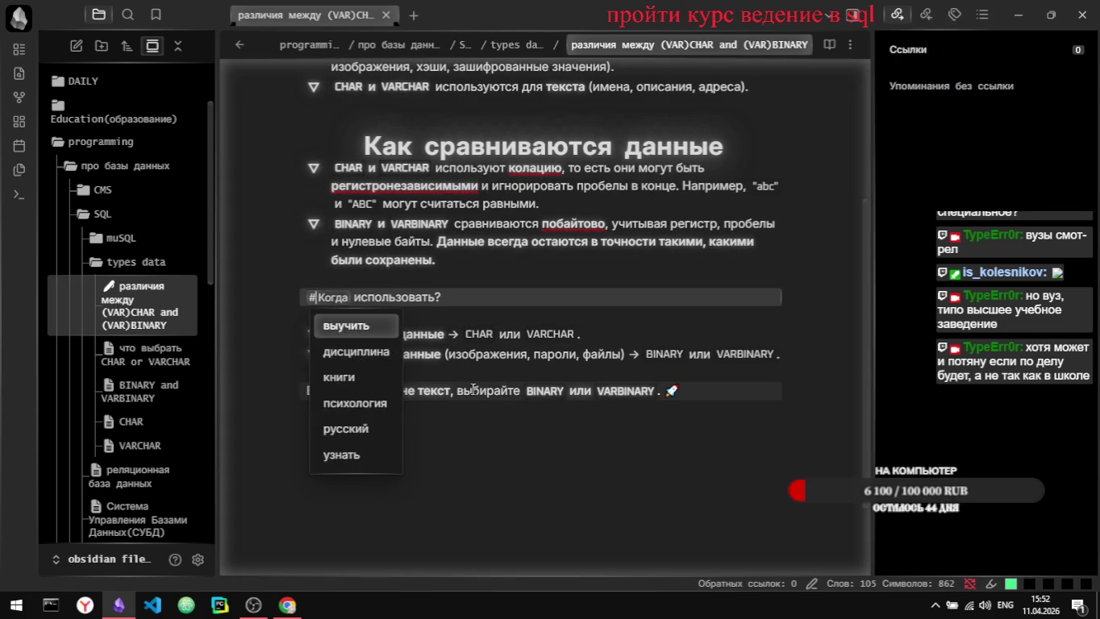
left_click(538, 521)
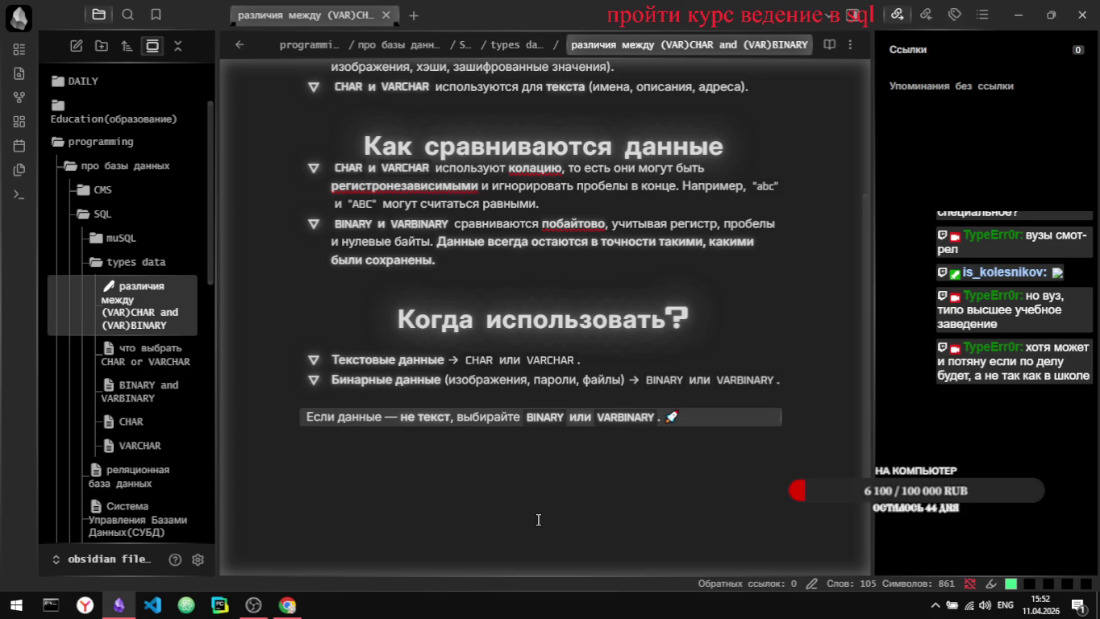
Step: Scroll through the note, then return to the Stepik lesson in Chrome
scroll(538, 520, "down", 1)
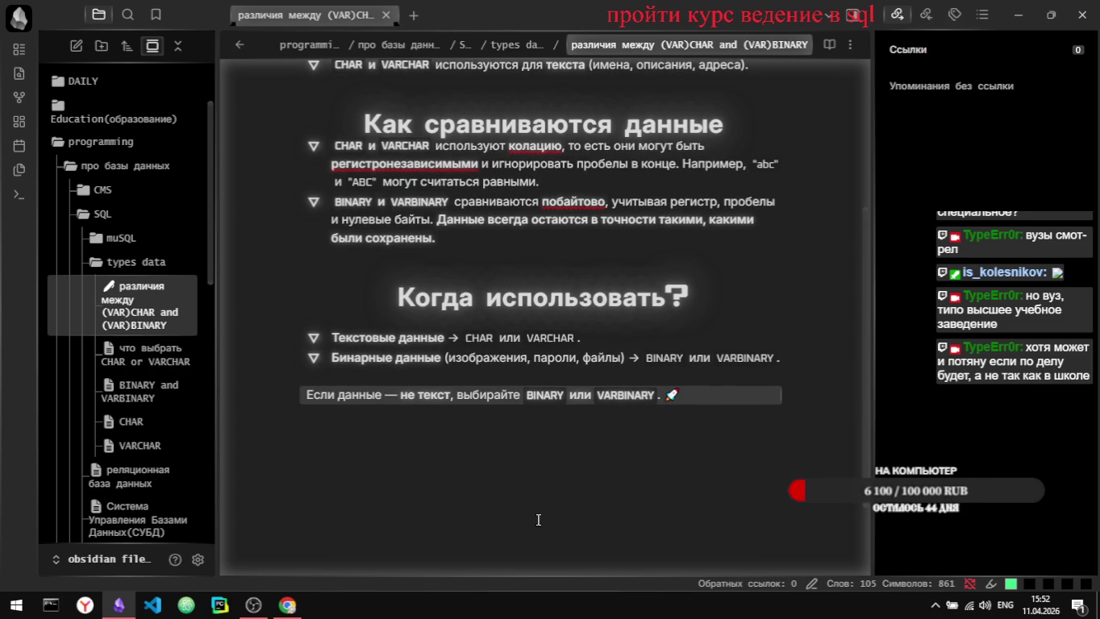
scroll(538, 520, "down", 1)
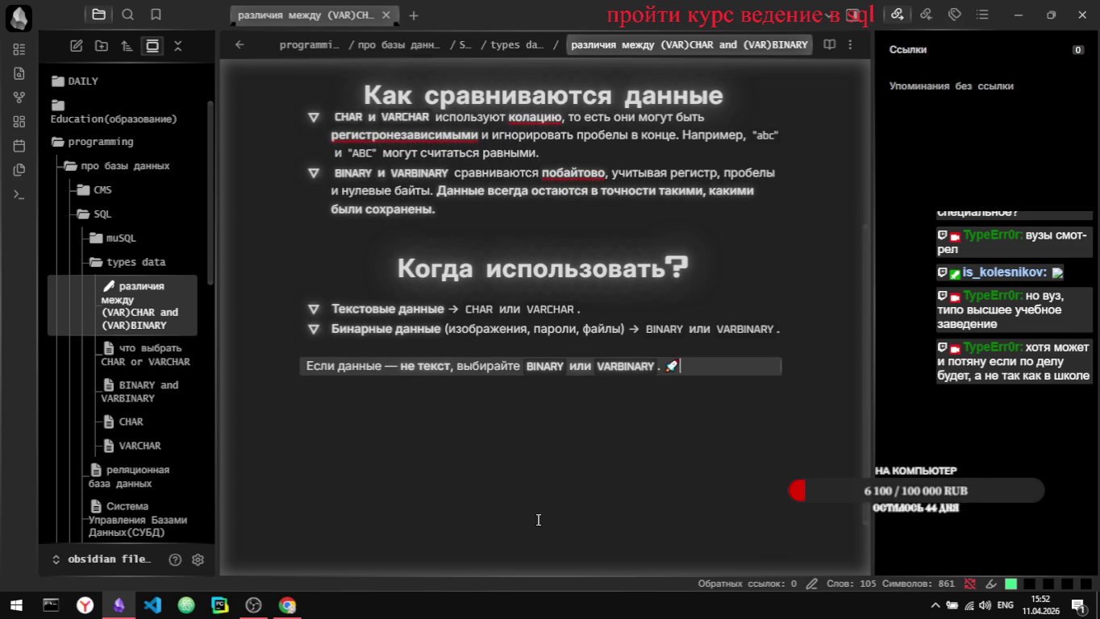
scroll(598, 500, "up", 5)
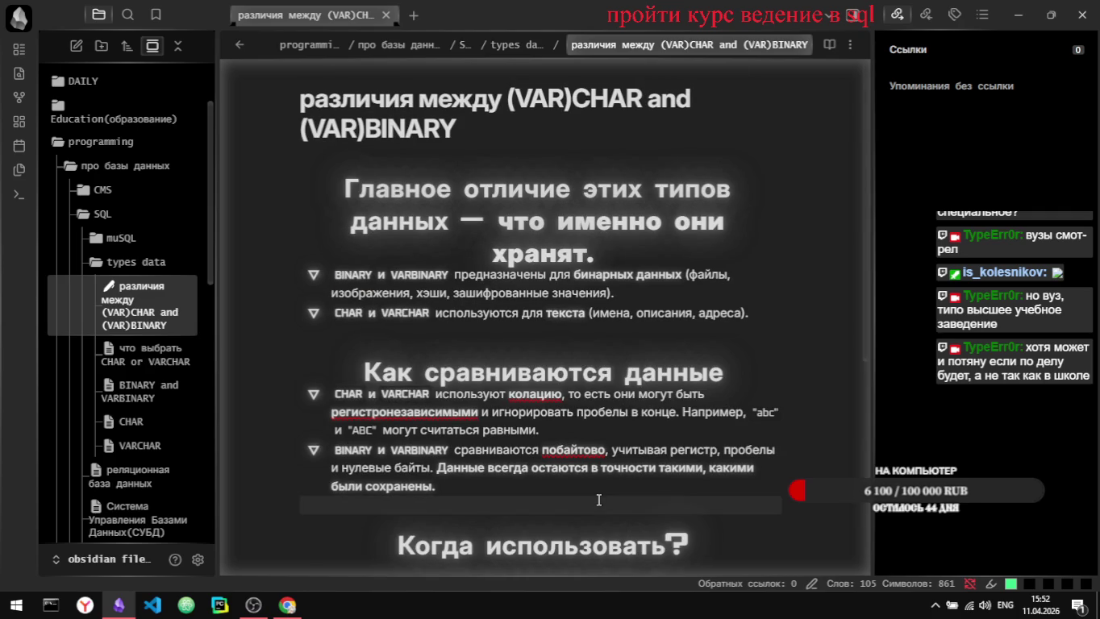
scroll(598, 501, "down", 4)
scroll(598, 500, "down", 2)
key("alt+Tab")
scroll(576, 397, "down", 3)
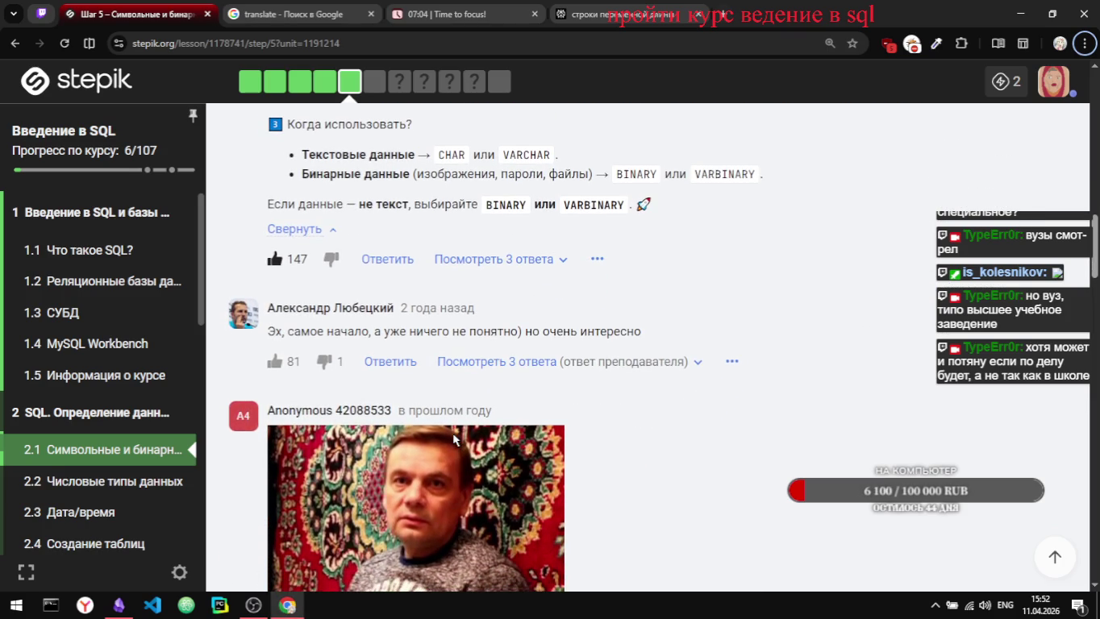
Step: Expand the three replies under the 'Эх, самое начало' comment
scroll(454, 438, "down", 1)
scroll(453, 439, "down", 1)
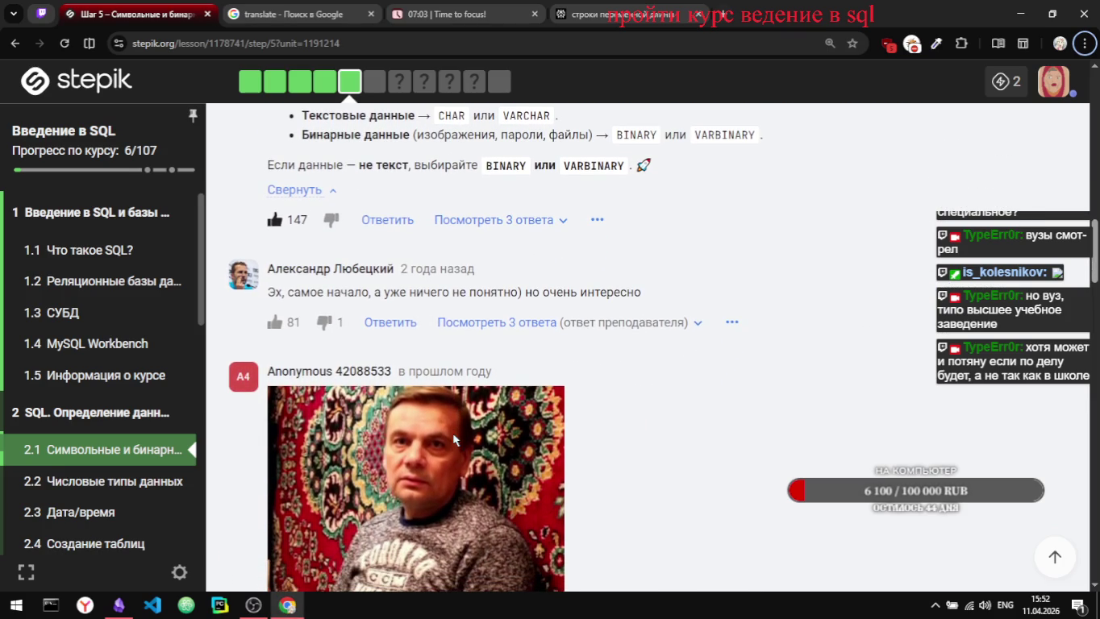
left_click(486, 322)
scroll(597, 389, "down", 1)
scroll(597, 390, "down", 1)
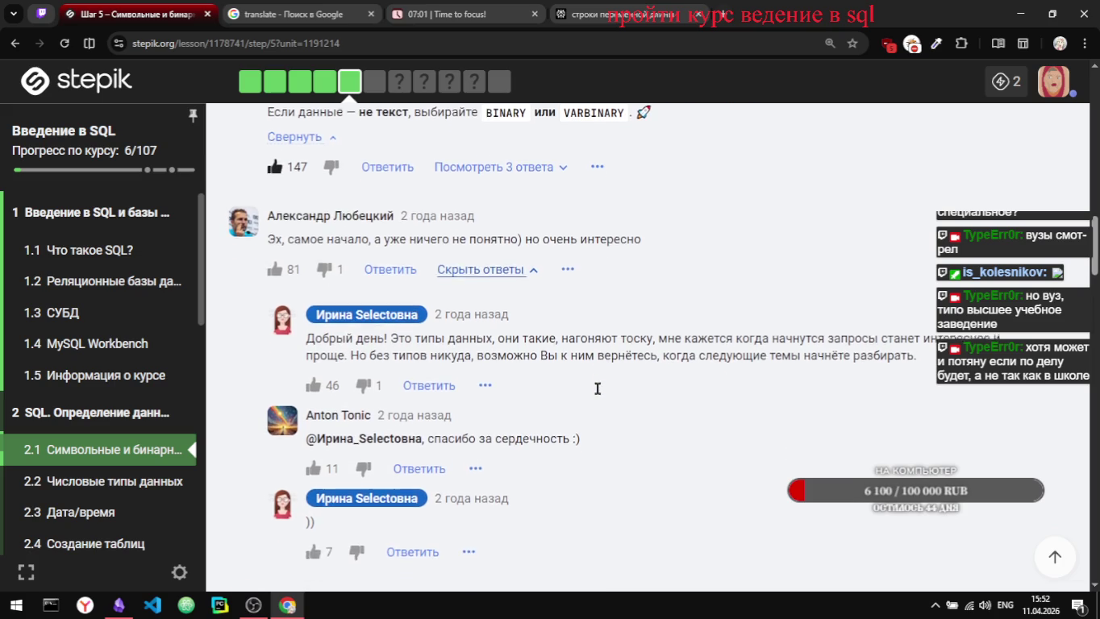
Step: Like the BINARY(5)/VARBINARY(5) box-and-bag comment, bringing it to 25 likes
scroll(597, 394, "down", 1)
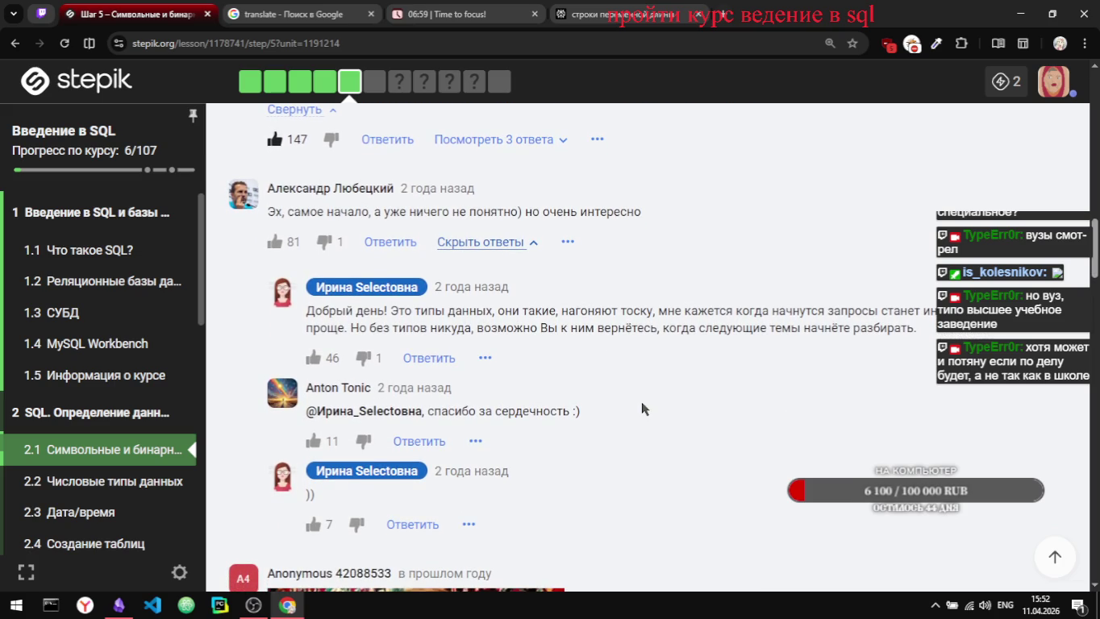
scroll(641, 407, "down", 1)
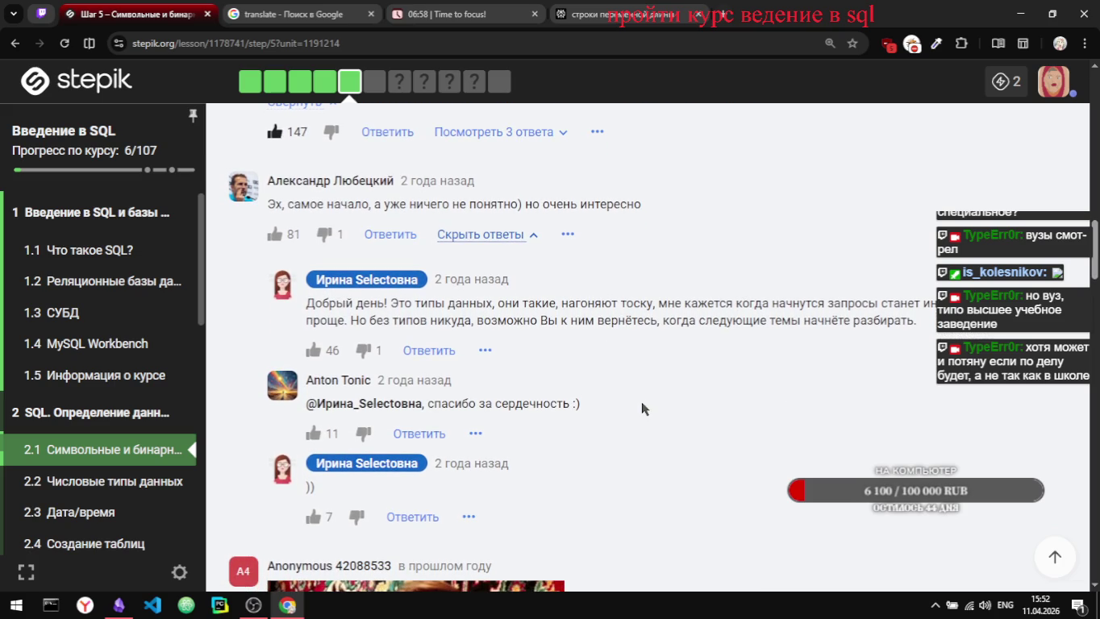
scroll(642, 408, "down", 1)
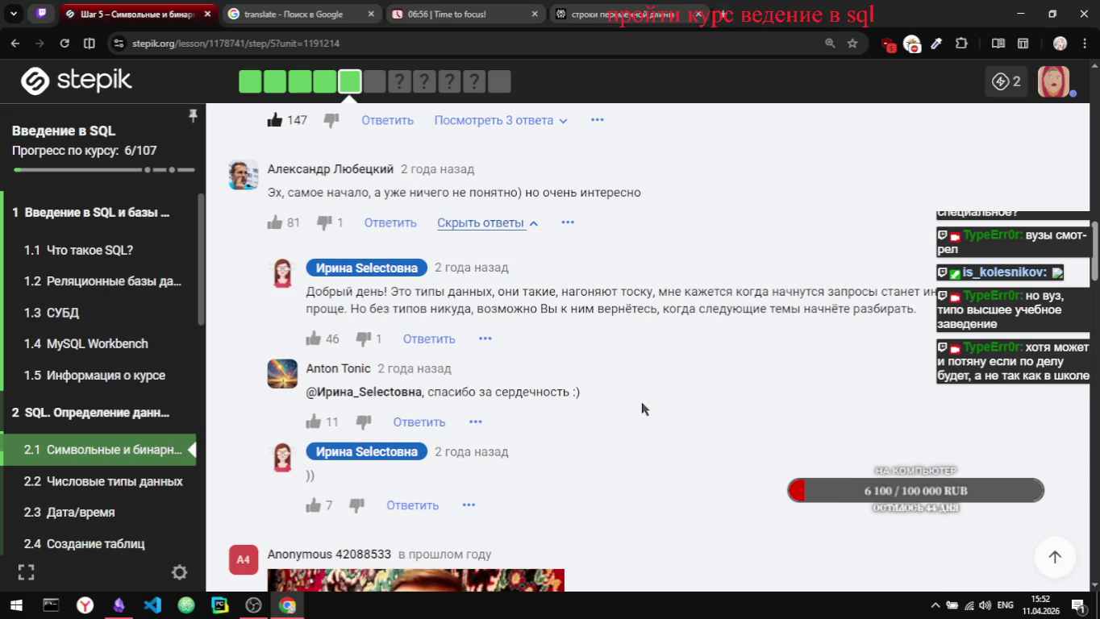
scroll(641, 400, "down", 1)
scroll(641, 401, "down", 1)
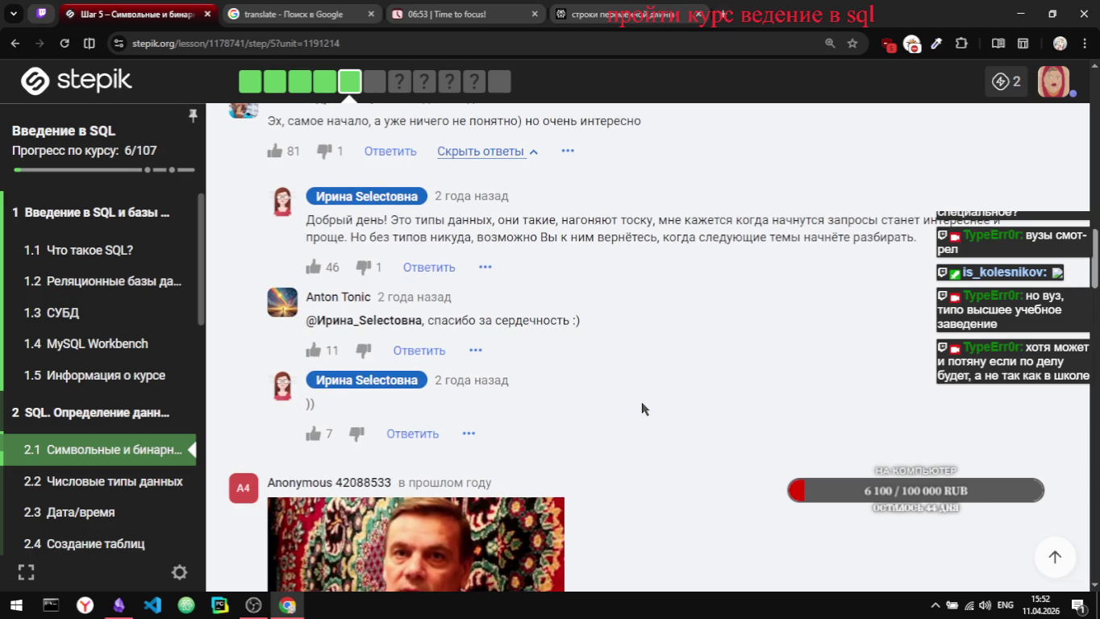
scroll(641, 402, "up", 1)
scroll(641, 402, "down", 1)
scroll(641, 401, "down", 1)
scroll(641, 401, "down", 1)
scroll(641, 402, "down", 1)
scroll(641, 401, "down", 1)
scroll(641, 402, "down", 2)
scroll(641, 408, "down", 2)
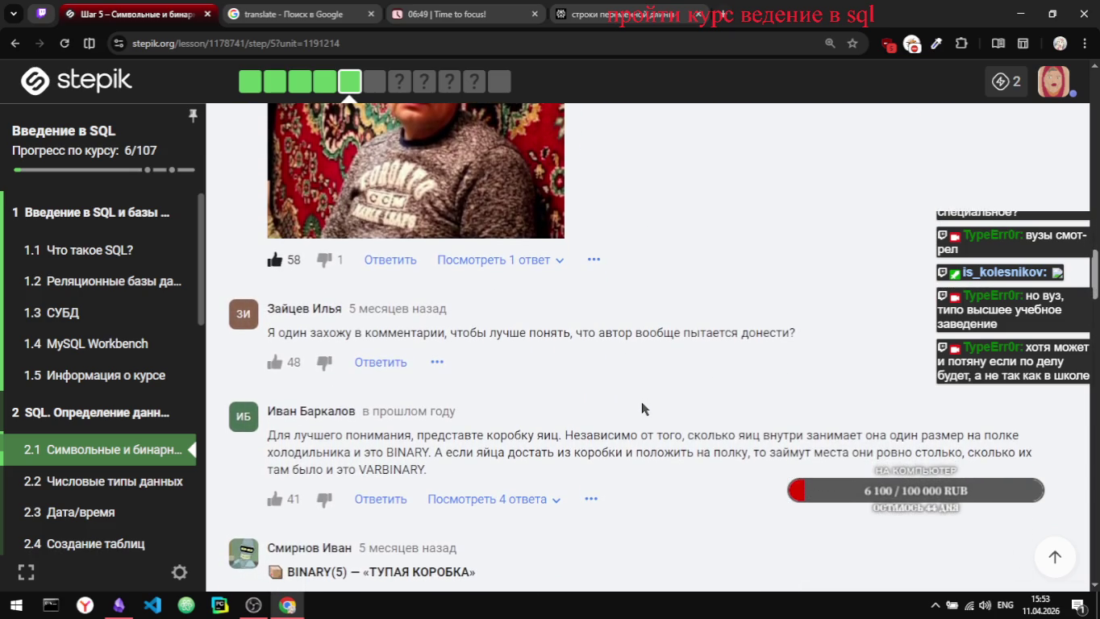
scroll(642, 403, "down", 1)
scroll(643, 408, "down", 2)
scroll(642, 407, "down", 1)
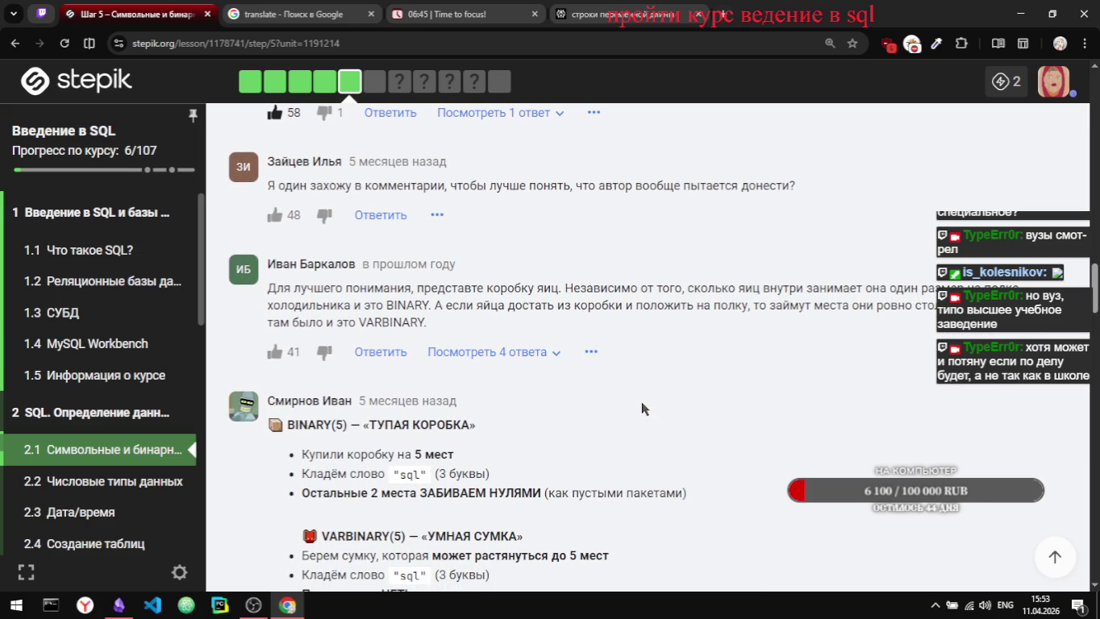
scroll(641, 400, "down", 2)
scroll(641, 401, "down", 2)
scroll(641, 401, "up", 1)
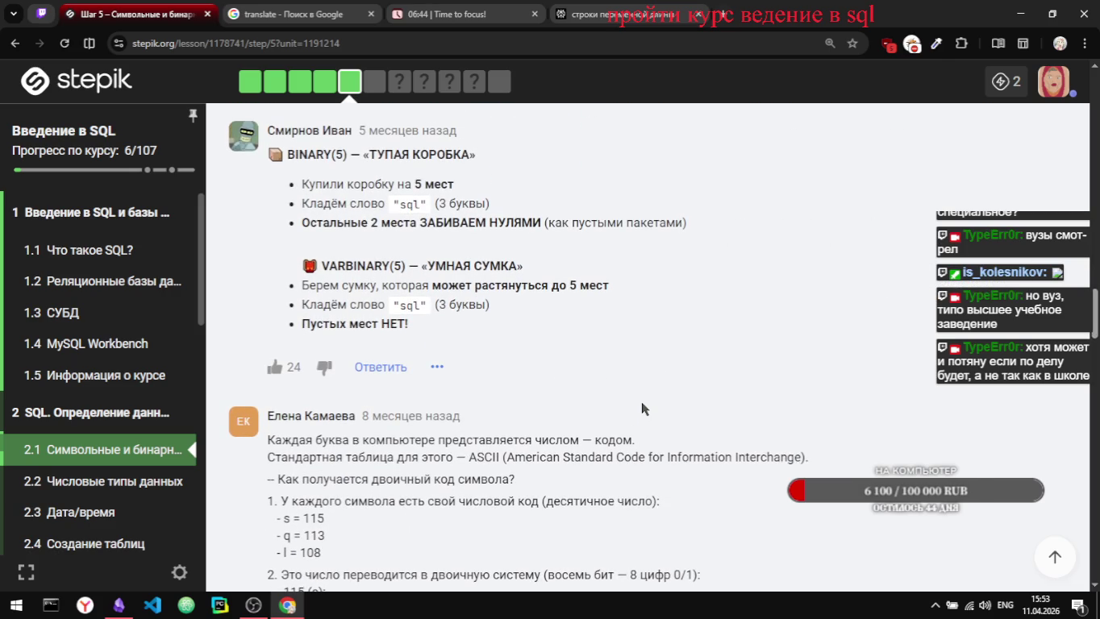
scroll(641, 401, "up", 1)
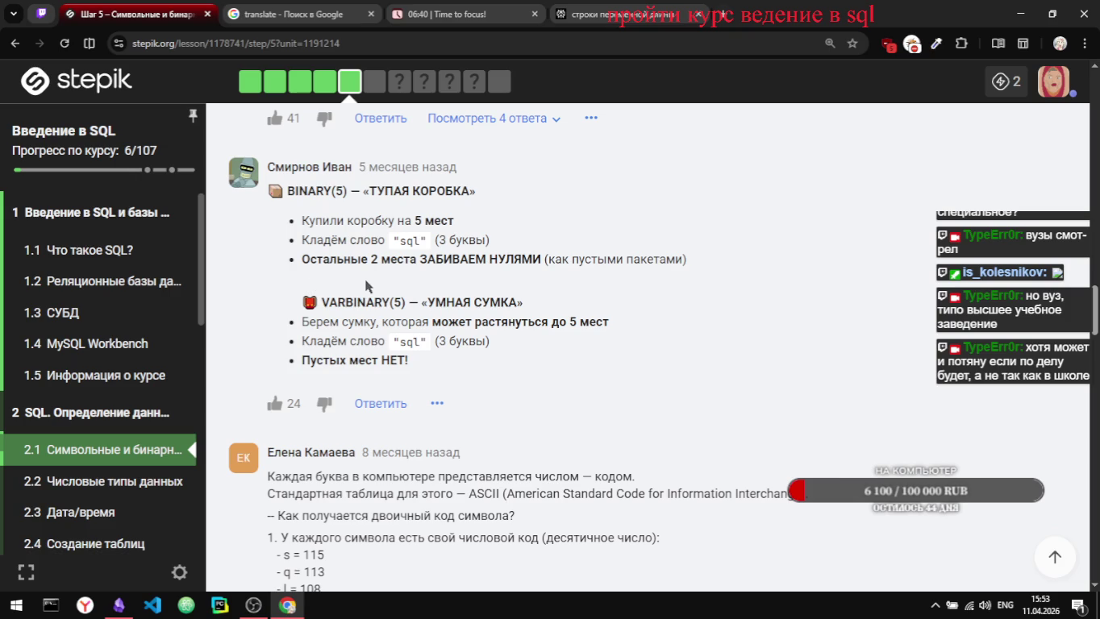
left_click(275, 404)
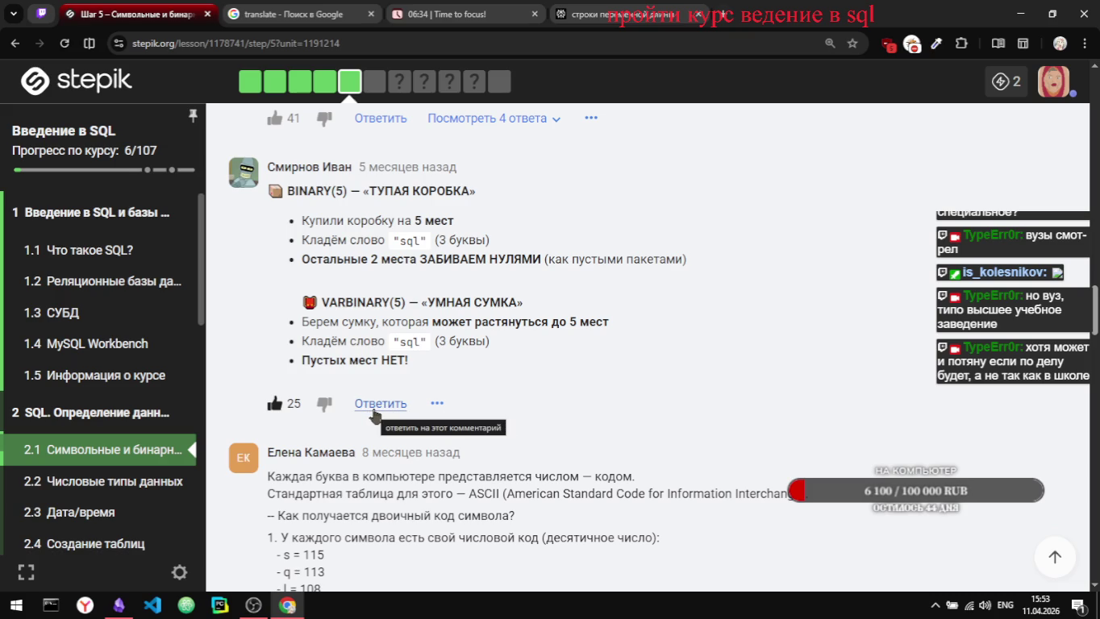
left_click(374, 411)
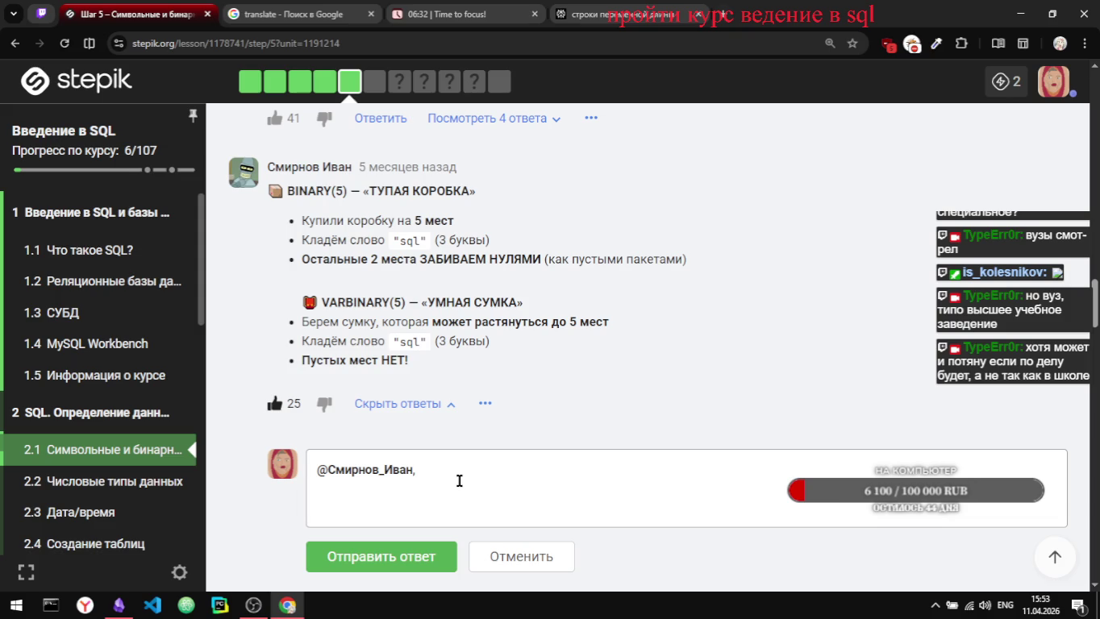
Step: Type 'САМ ЭТО ПИСАЛ' after the mention, fixing keyboard-layout mistakes
type("DJN")
key("BackSpace")
key("BackSpace")
key("BackSpace")
key("alt+shift")
type("СВИ")
key("BackSpace")
key("BackSpace")
key("BackSpace")
key("alt+shift")
type("CD")
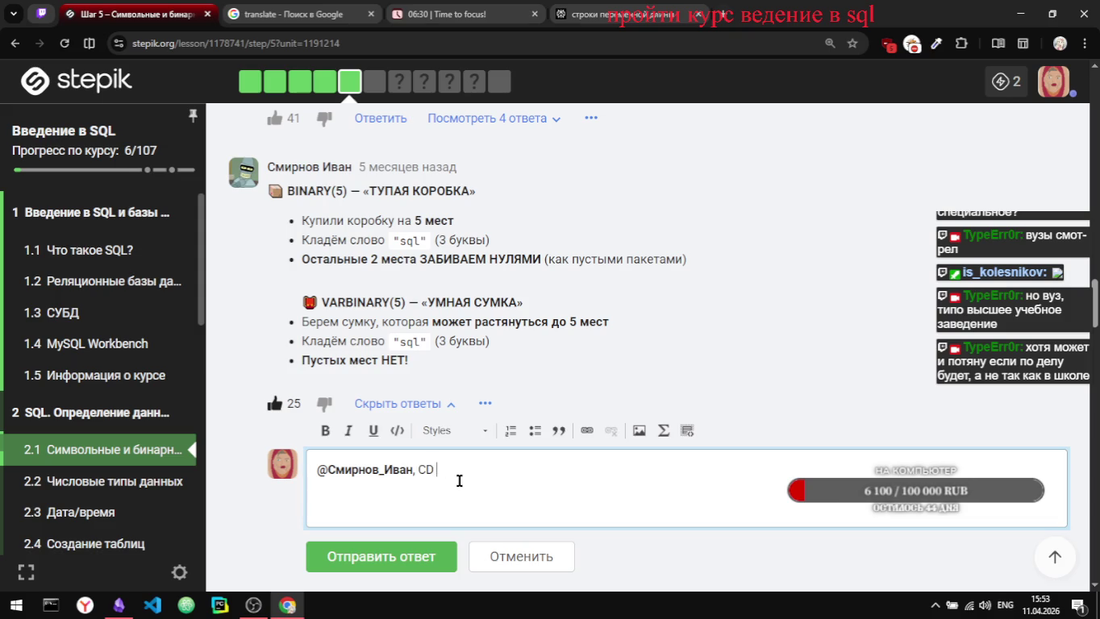
key("BackSpace")
key("BackSpace")
type("CDV")
key("BackSpace")
key("BackSpace")
key("BackSpace")
key("alt+shift")
type("СВМ")
key("BackSpace")
key("BackSpace")
key("BackSpace")
type("А")
key("BackSpace")
type("С")
type("СВМ")
key("BackSpace")
key("BackSpace")
key("BackSpace")
type("САМ Э")
type("ТО ПИСАЛ")
Step: Finish the reply as 'САМ ЭТО ПИСАЛ? :) ХЕХЕ' and post it
type("))")
key("BackSpace")
key("BackSpace")
key("Left")
type("\"")
key("BackSpace")
key("alt+shift")
type("?")
type("ЕХЕ")
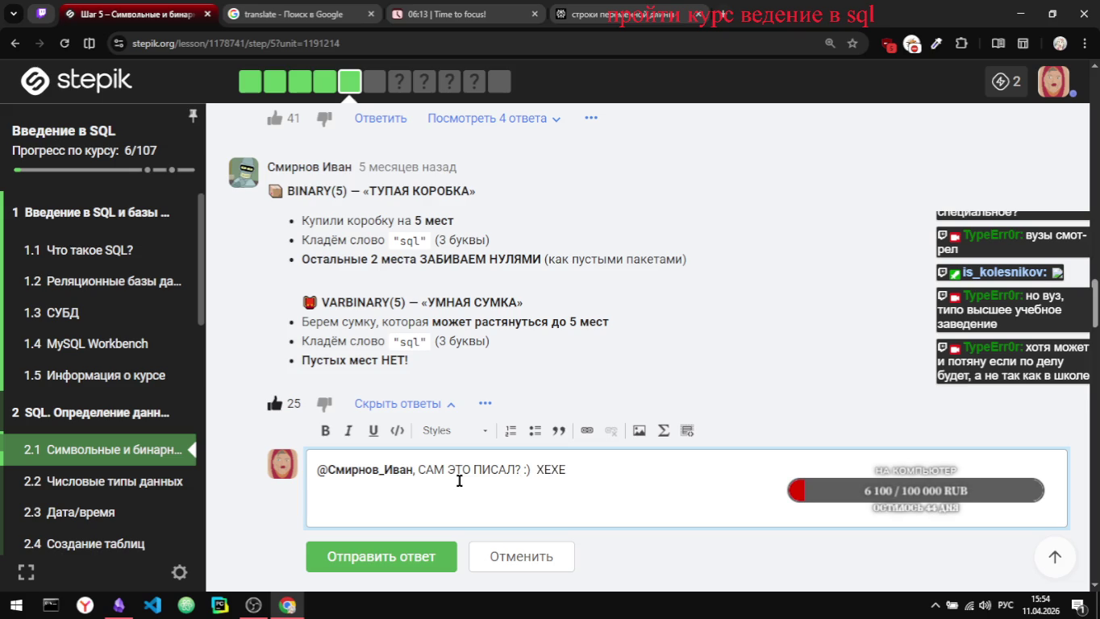
left_click(420, 557)
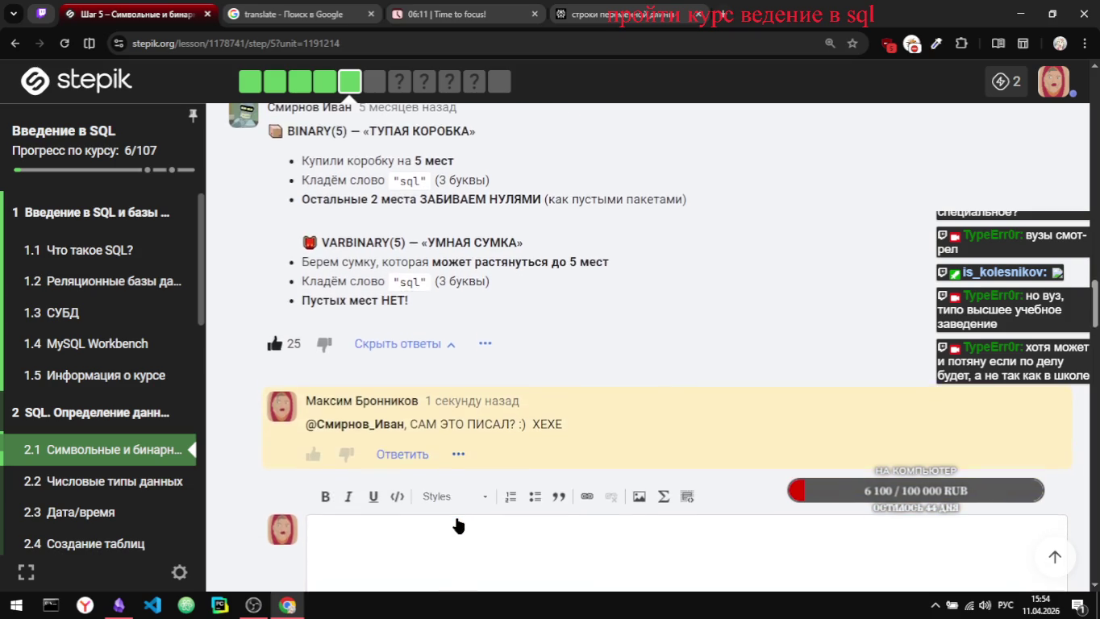
Step: Expand the two replies under the ASCII binary-code comment
scroll(458, 525, "down", 1)
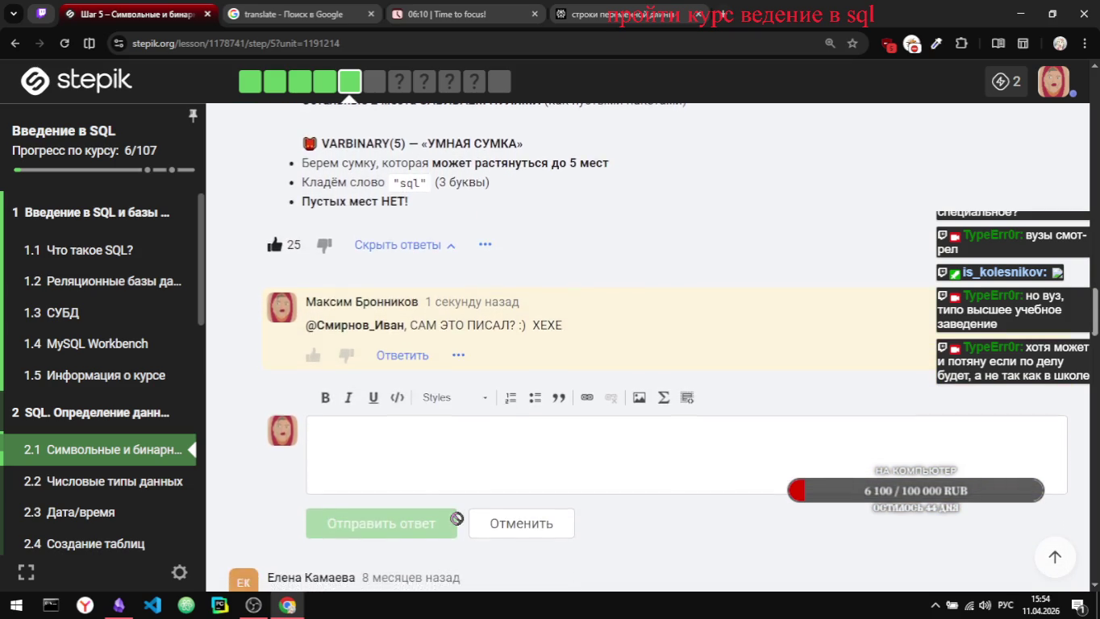
scroll(457, 526, "down", 3)
scroll(456, 518, "down", 1)
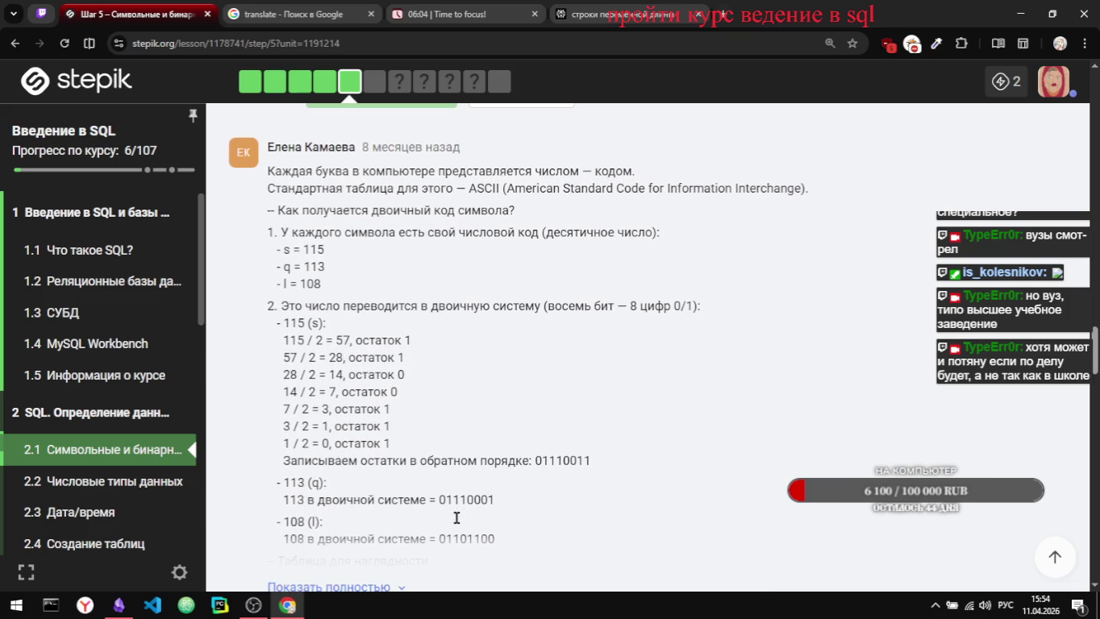
scroll(456, 518, "down", 1)
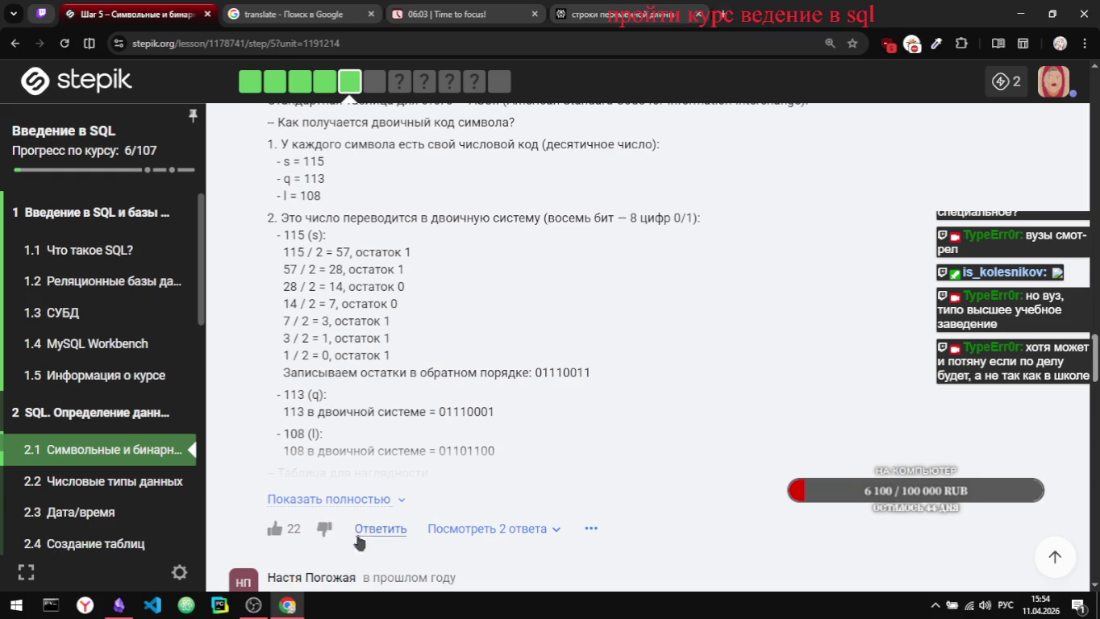
scroll(393, 425, "up", 1)
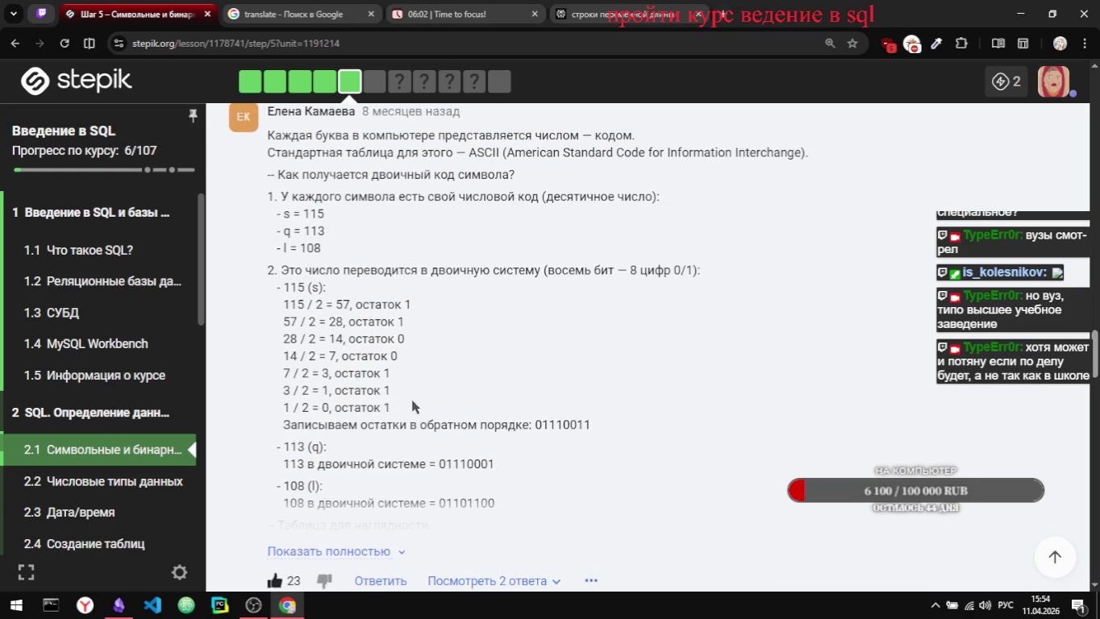
left_click(476, 570)
Step: Read the conversion of s, q and l to binary, briefly highlighting the final division steps
scroll(543, 356, "down", 5)
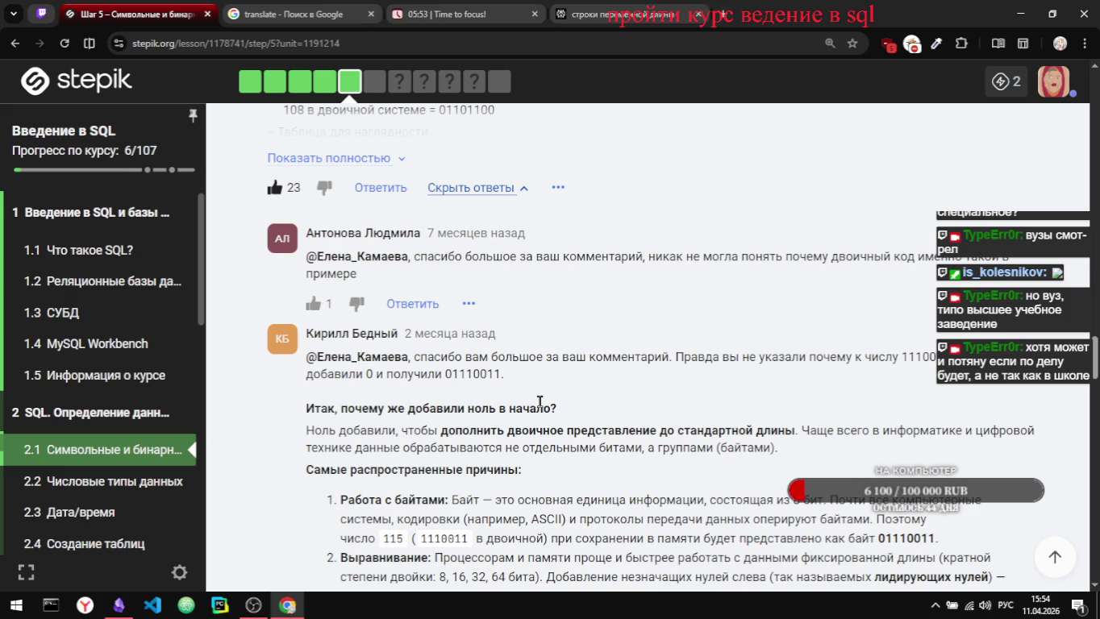
scroll(540, 401, "down", 1)
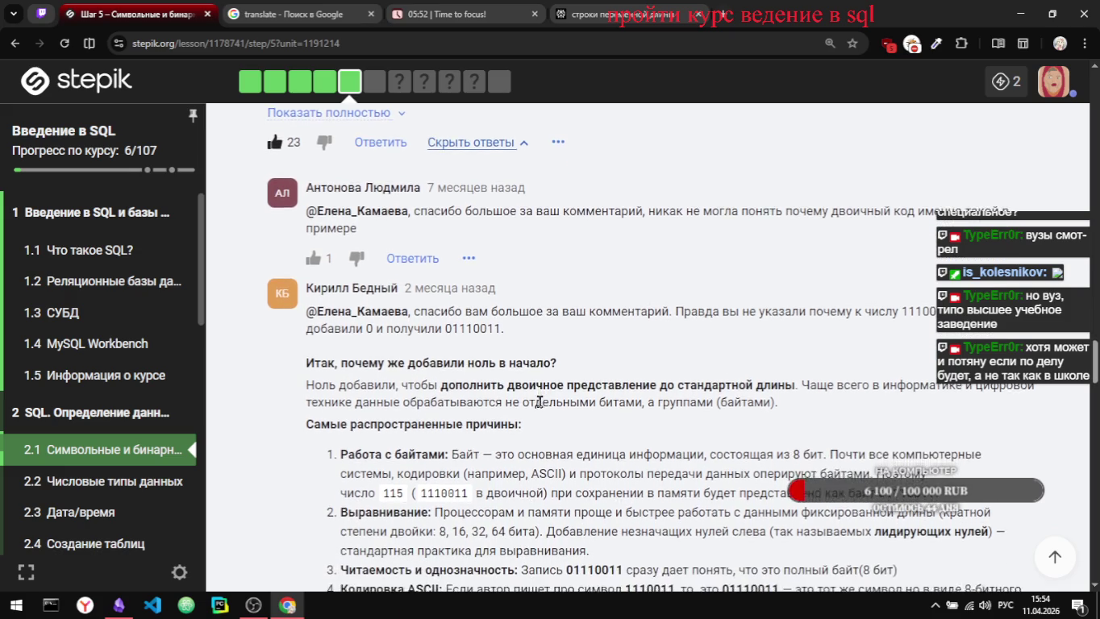
scroll(539, 401, "down", 1)
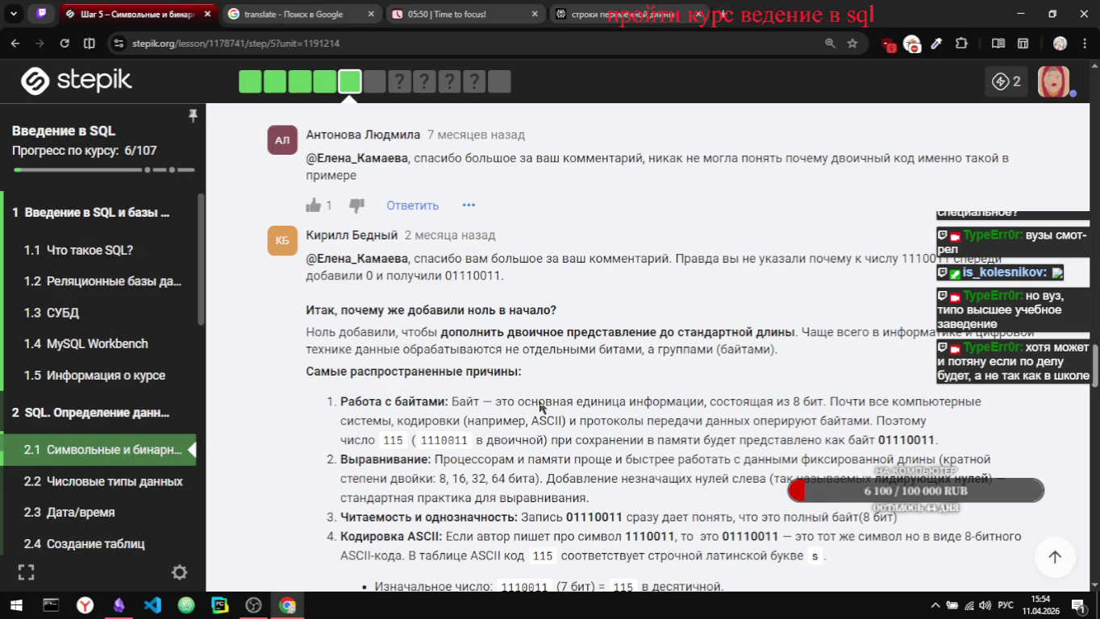
scroll(539, 407, "up", 2)
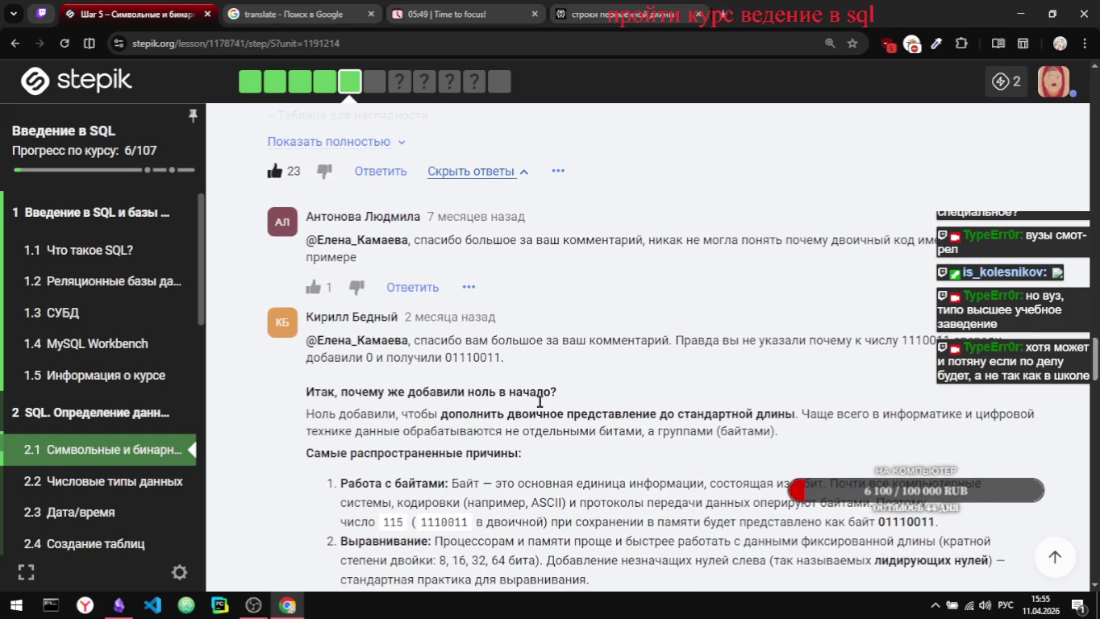
scroll(541, 402, "up", 1)
scroll(541, 402, "down", 1)
scroll(539, 402, "down", 1)
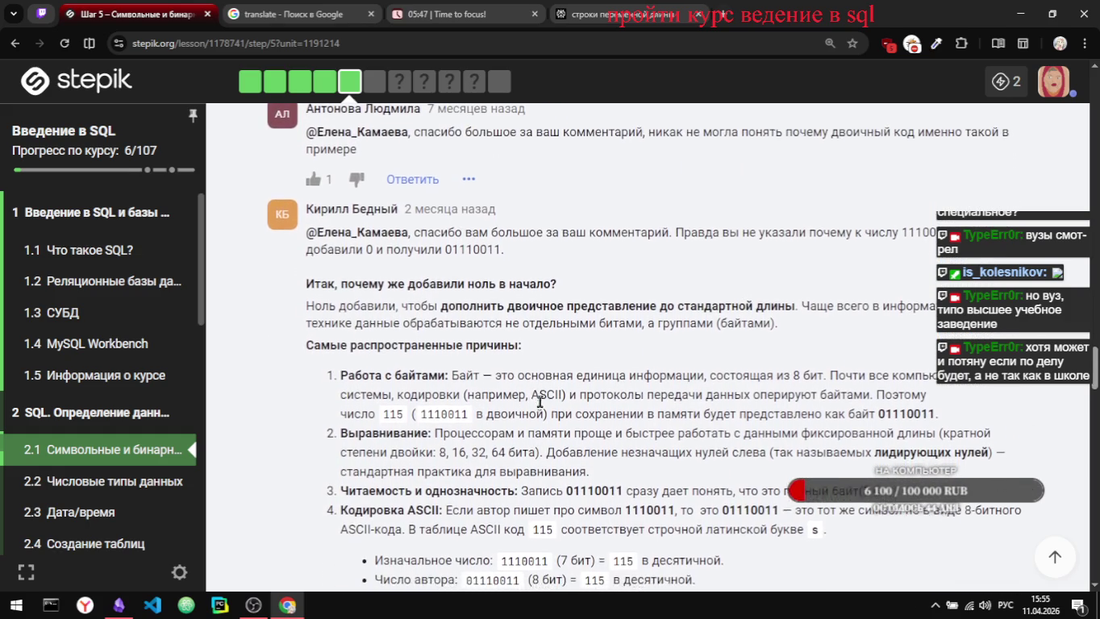
scroll(539, 401, "down", 1)
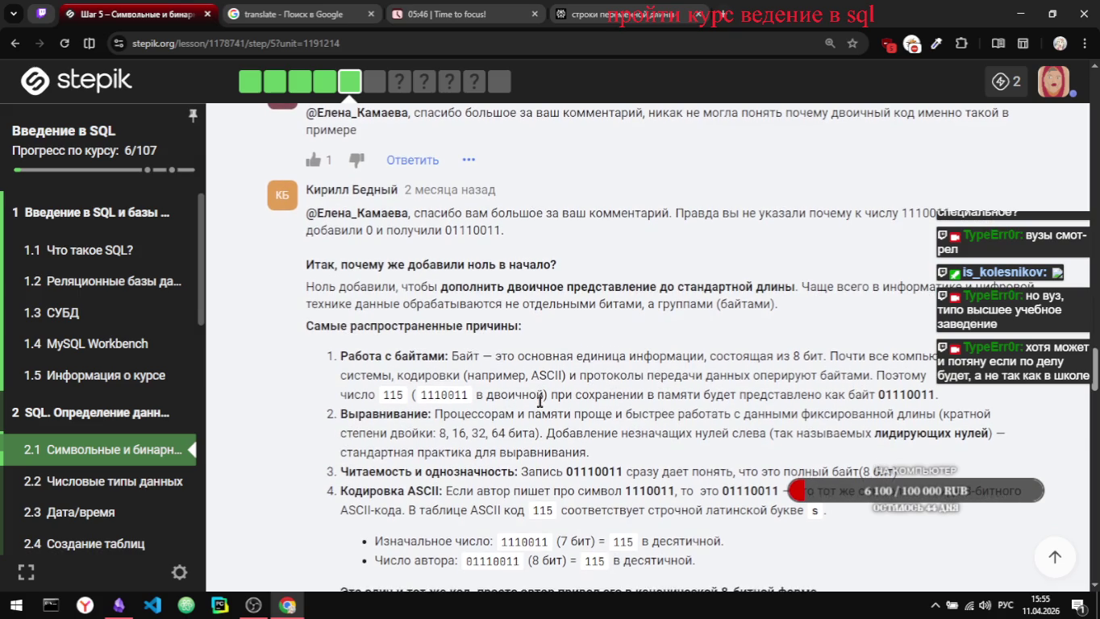
scroll(540, 400, "up", 1)
scroll(540, 402, "up", 3)
scroll(539, 402, "up", 2)
scroll(539, 401, "up", 2)
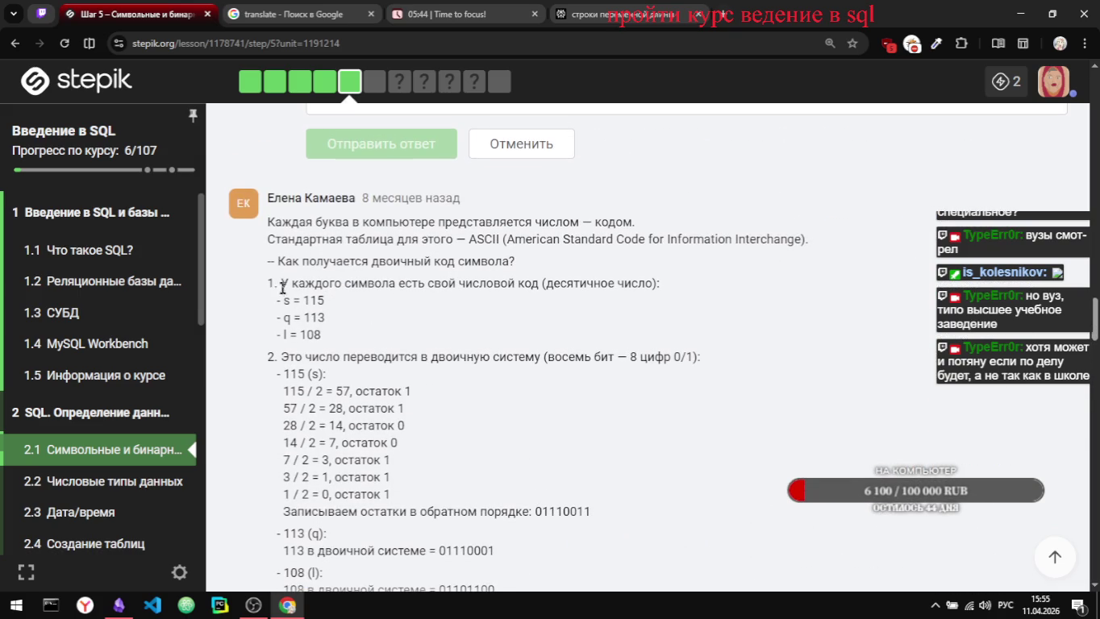
scroll(363, 334, "down", 1)
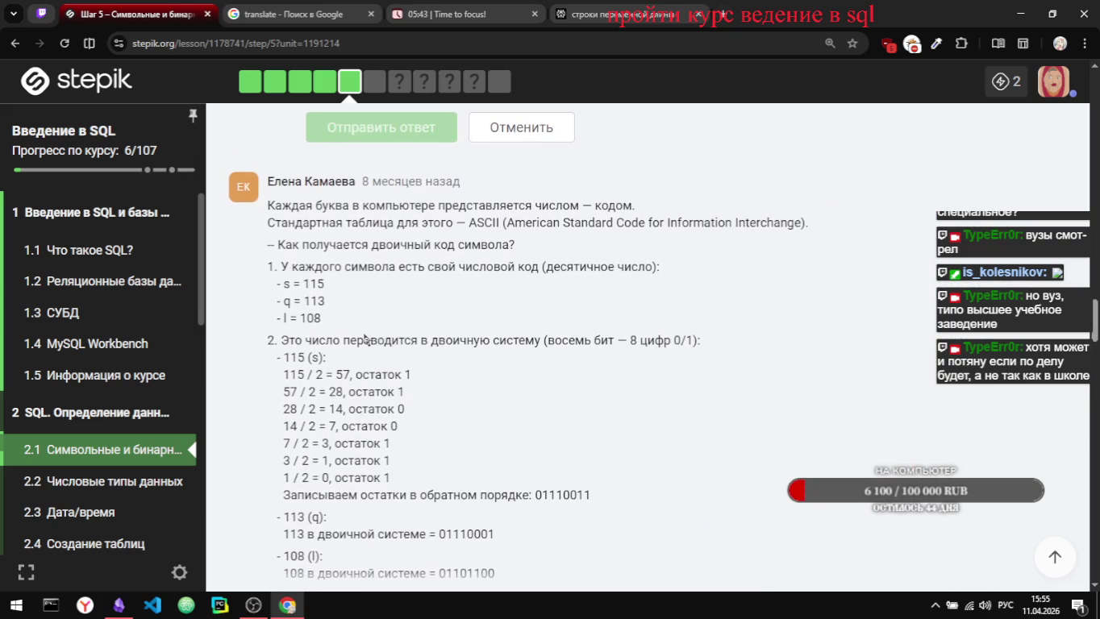
scroll(363, 333, "down", 1)
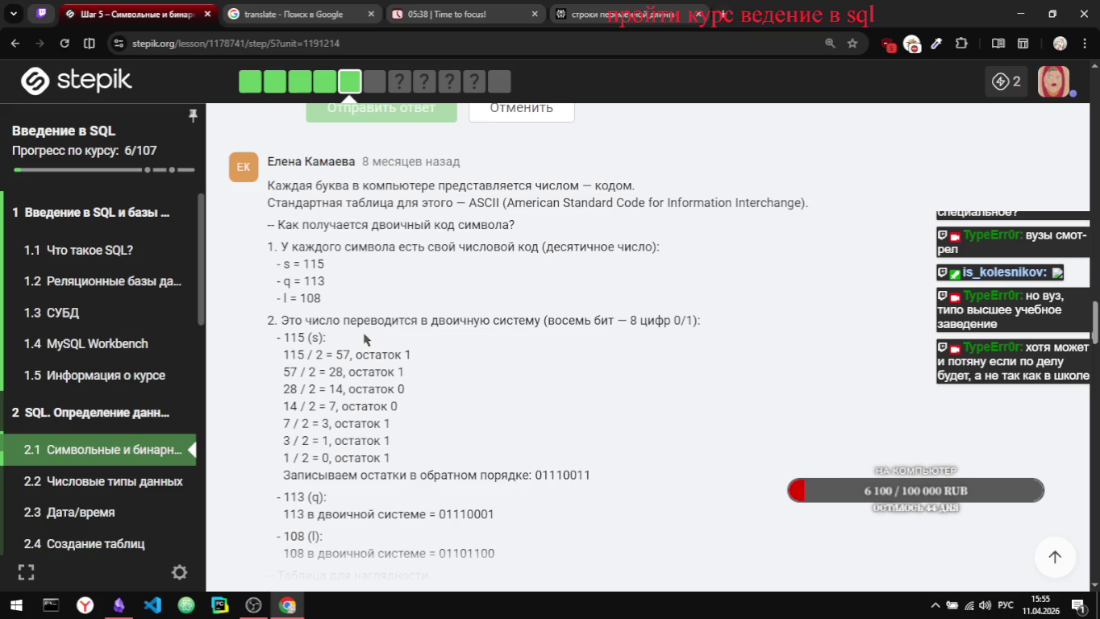
scroll(364, 339, "down", 2)
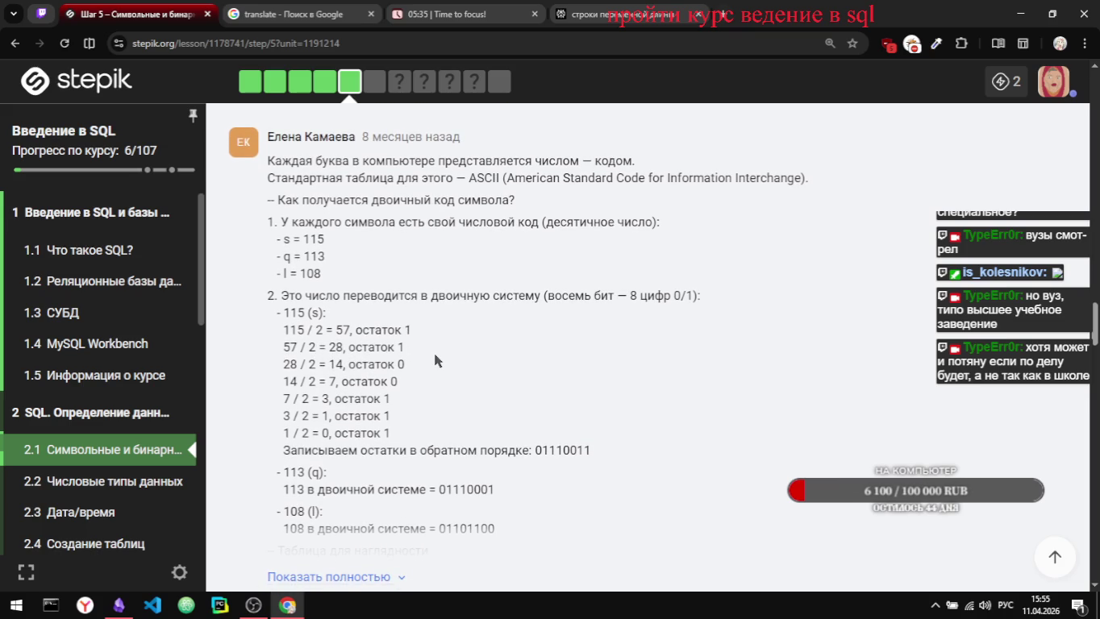
scroll(434, 359, "down", 1)
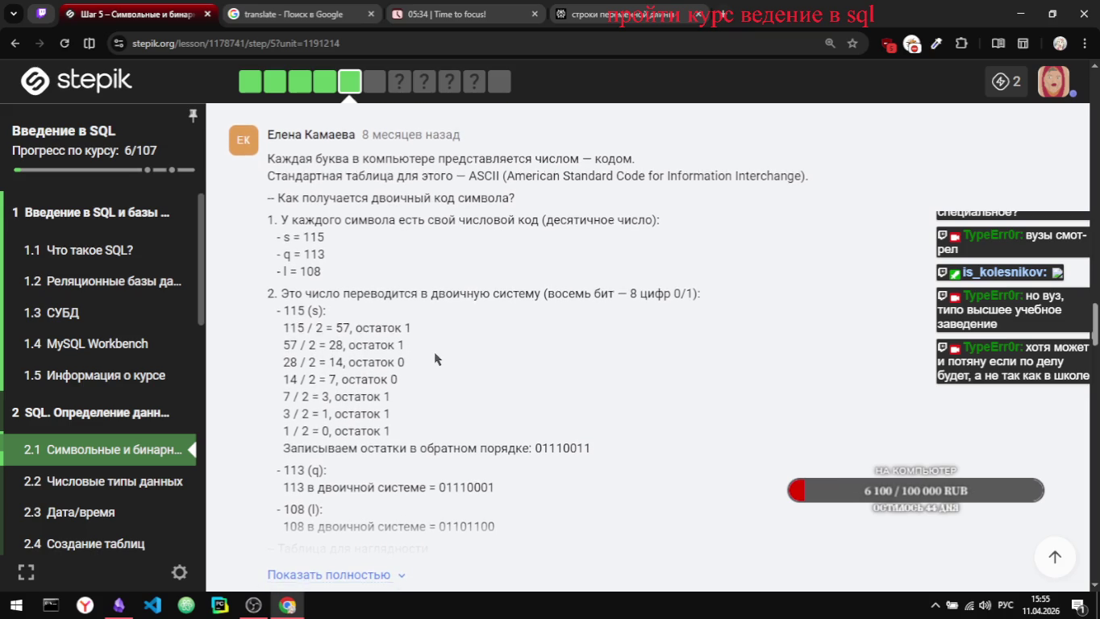
scroll(434, 359, "down", 1)
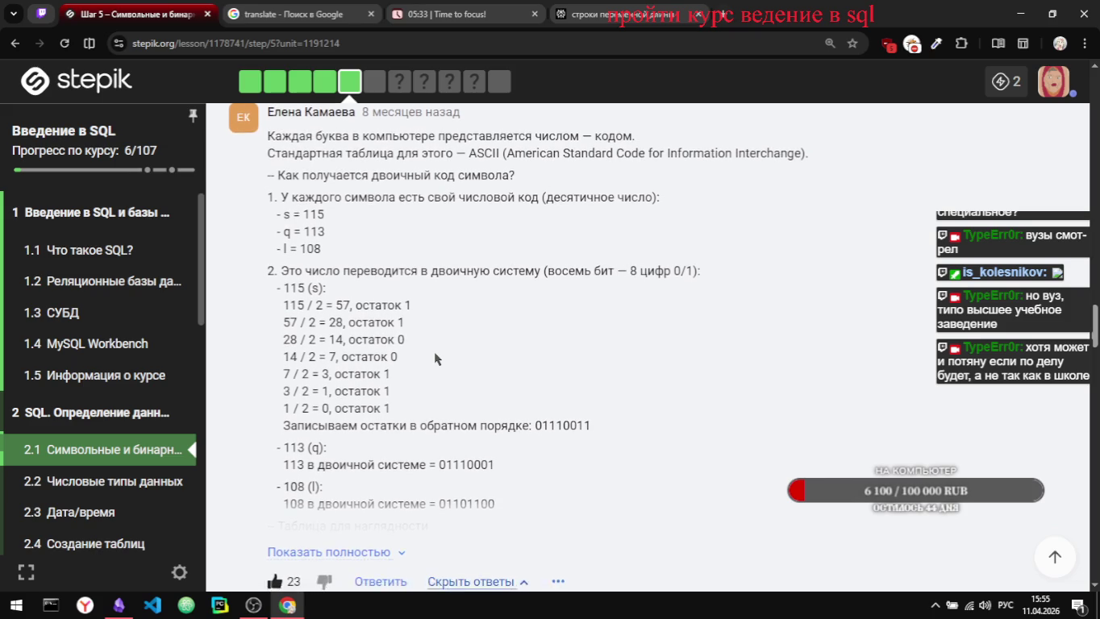
left_click_drag(384, 400, 387, 382)
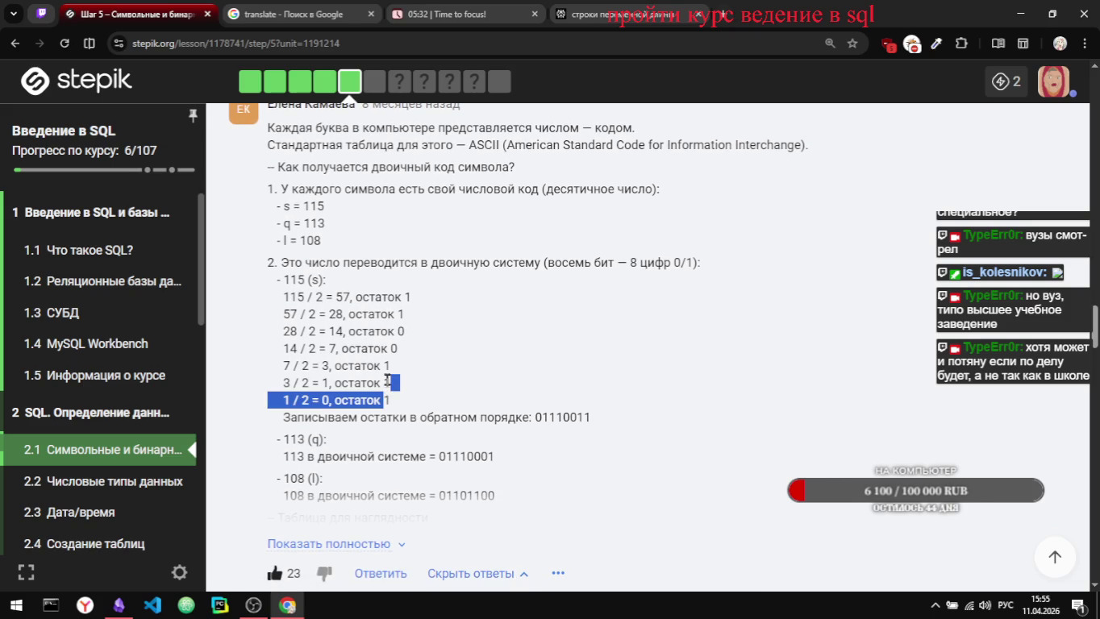
left_click(444, 386)
scroll(440, 377, "down", 1)
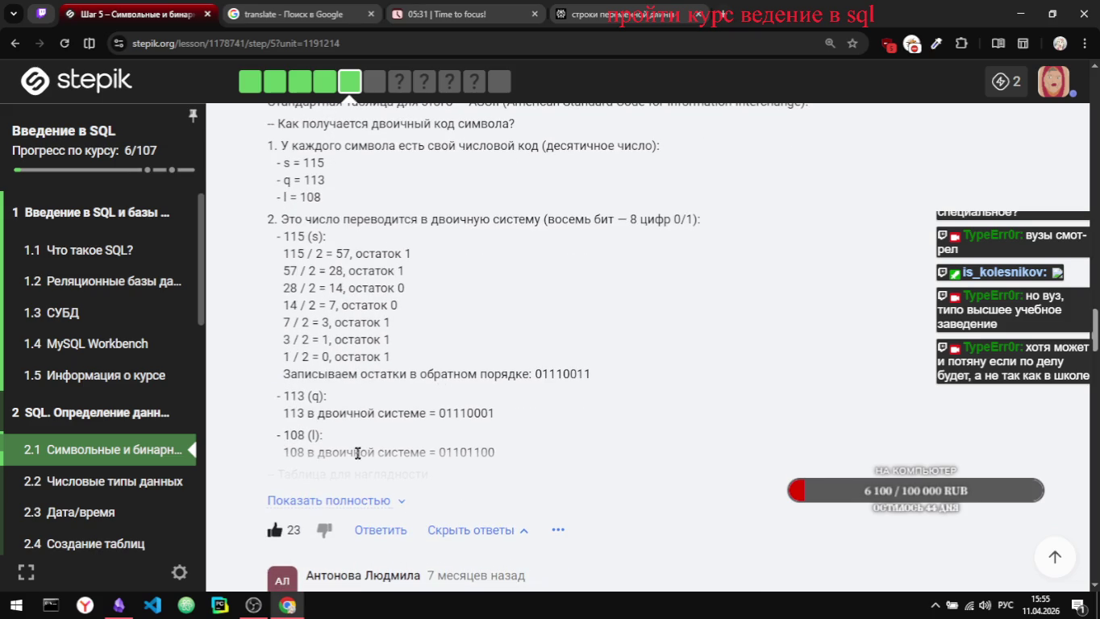
Step: Expand the full text of the binary-code comment and skim through it
left_click(314, 501)
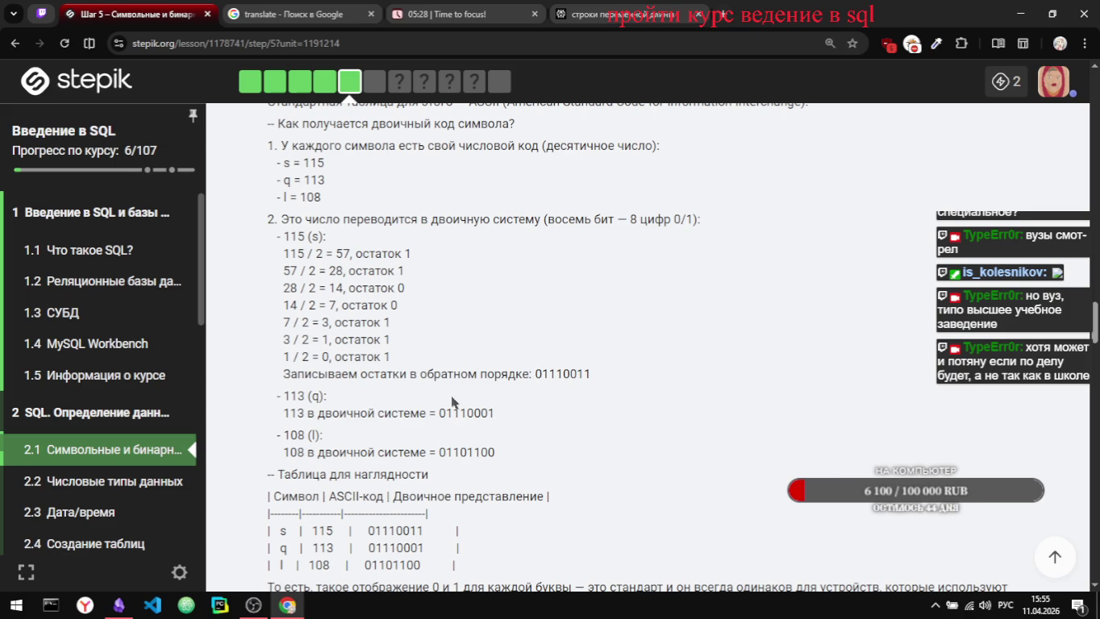
scroll(433, 395, "down", 4)
scroll(395, 363, "down", 2)
scroll(352, 337, "down", 5)
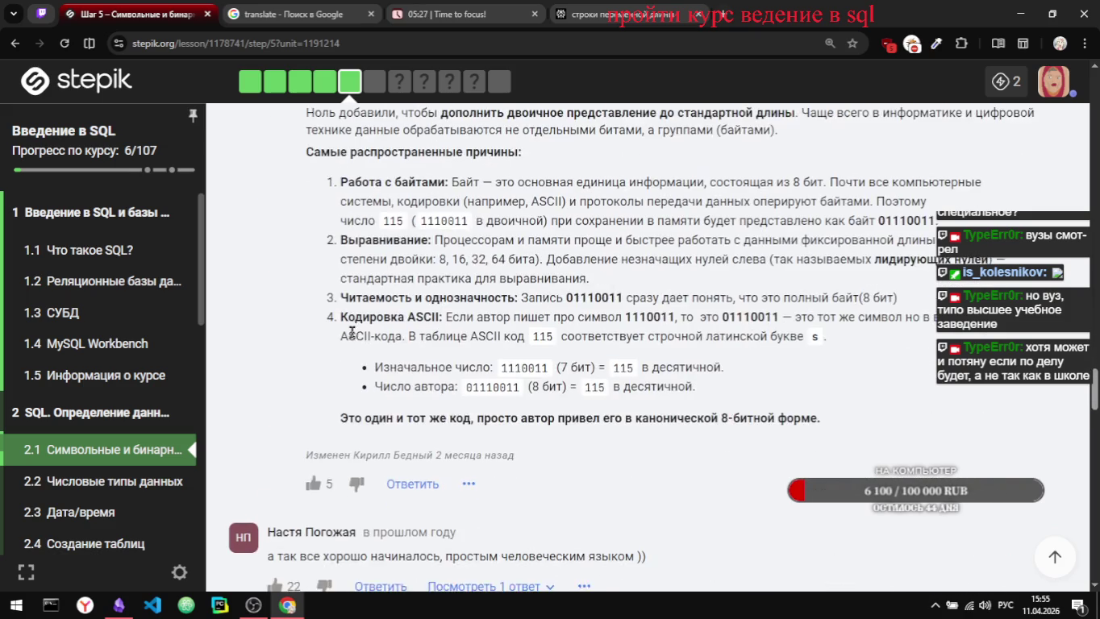
scroll(438, 286, "up", 3)
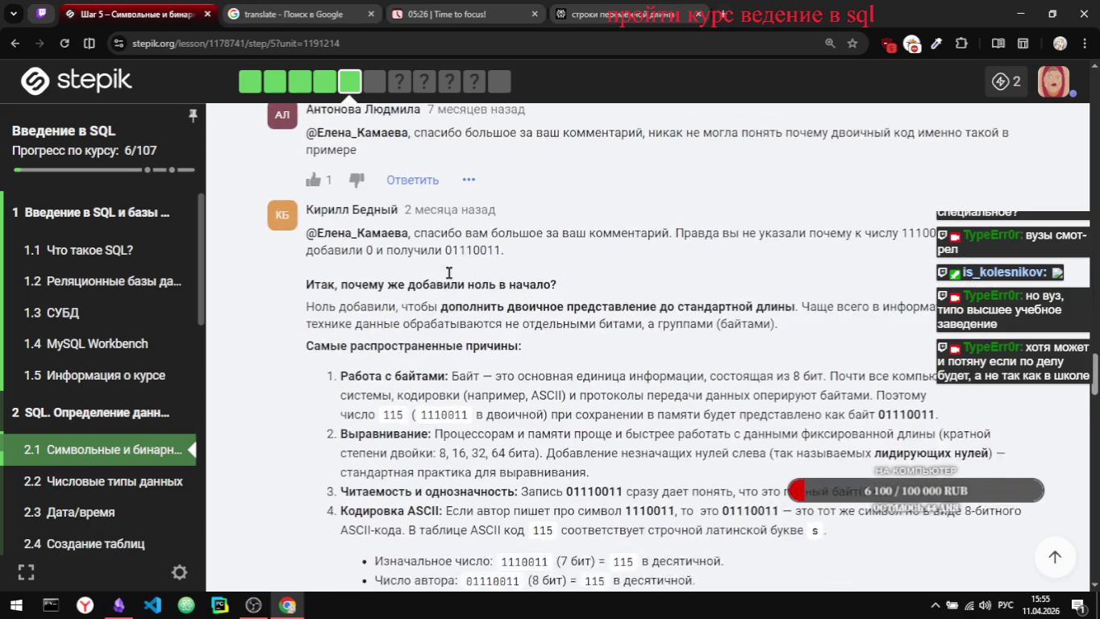
scroll(449, 273, "down", 3)
scroll(435, 282, "up", 1)
scroll(403, 298, "up", 1)
scroll(372, 310, "up", 1)
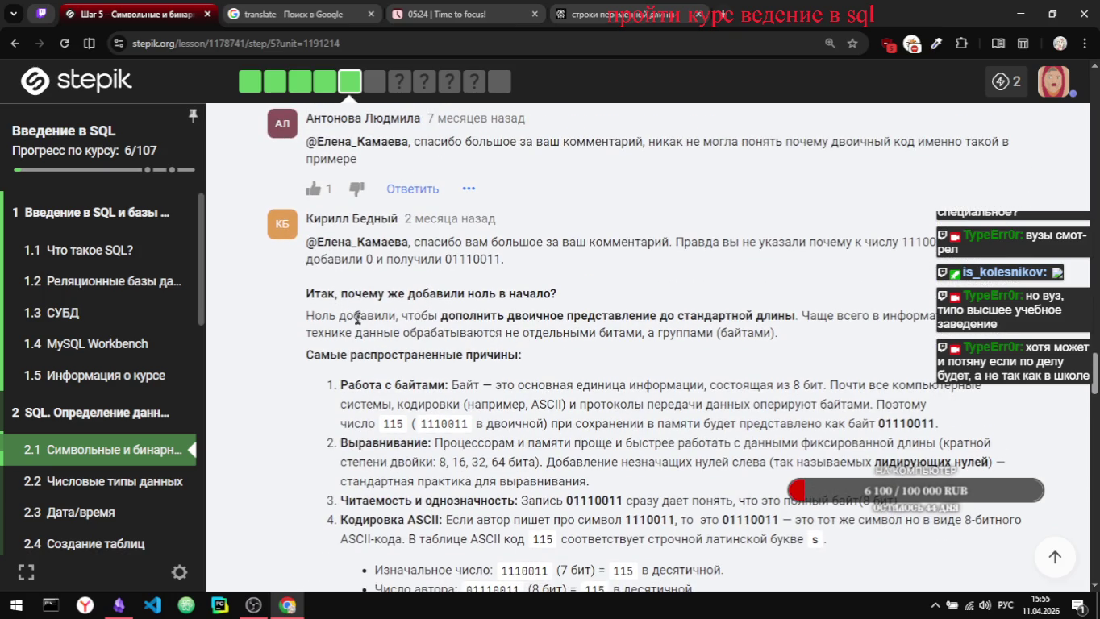
Step: Scroll down to the reply explaining the 8-bit leading zero in 01110011
scroll(407, 334, "down", 1)
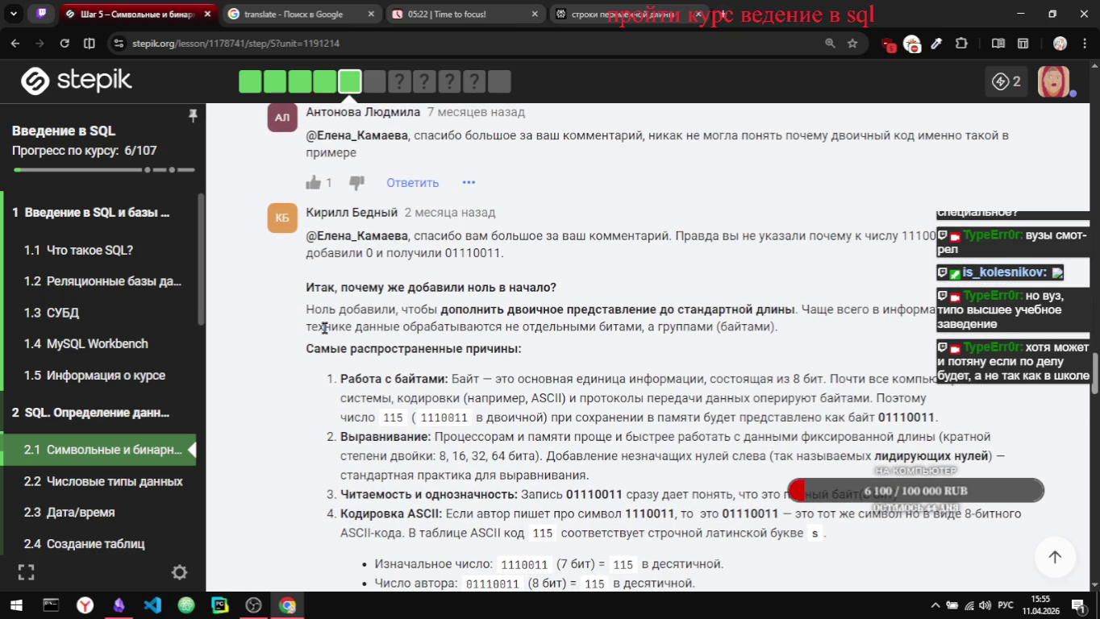
scroll(322, 328, "down", 1)
scroll(323, 329, "down", 1)
scroll(323, 329, "down", 1)
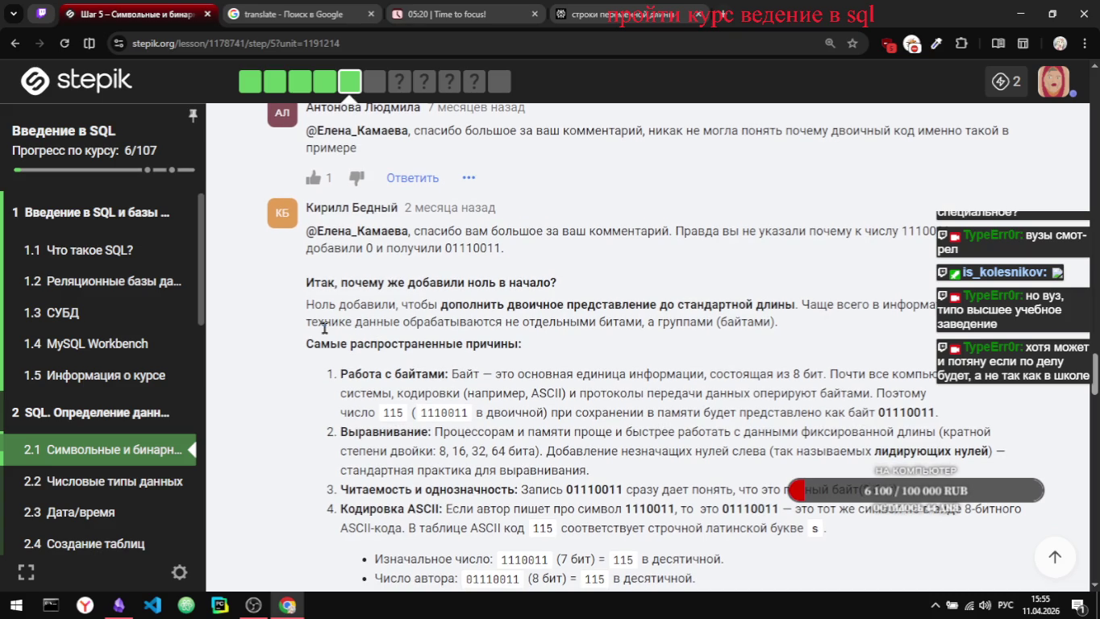
scroll(324, 328, "down", 1)
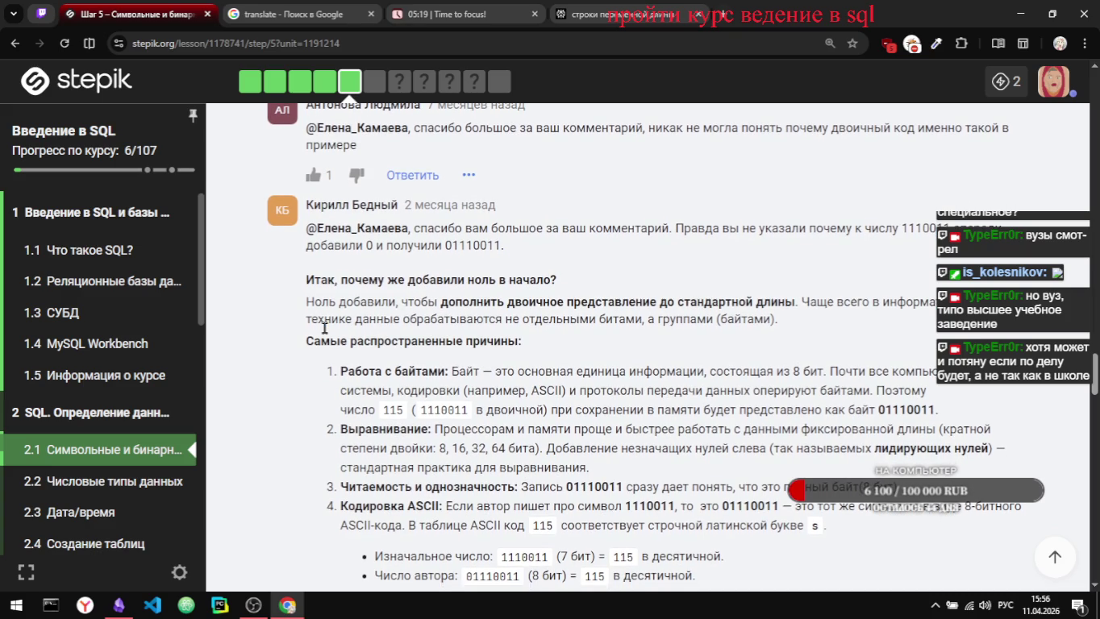
scroll(322, 328, "down", 1)
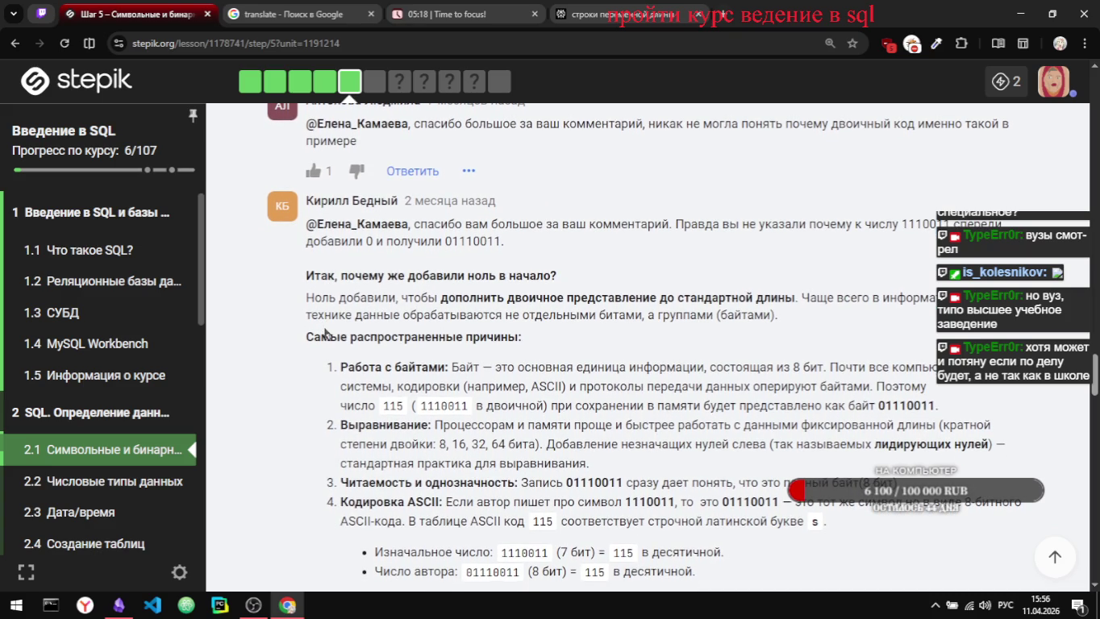
scroll(412, 340, "down", 1)
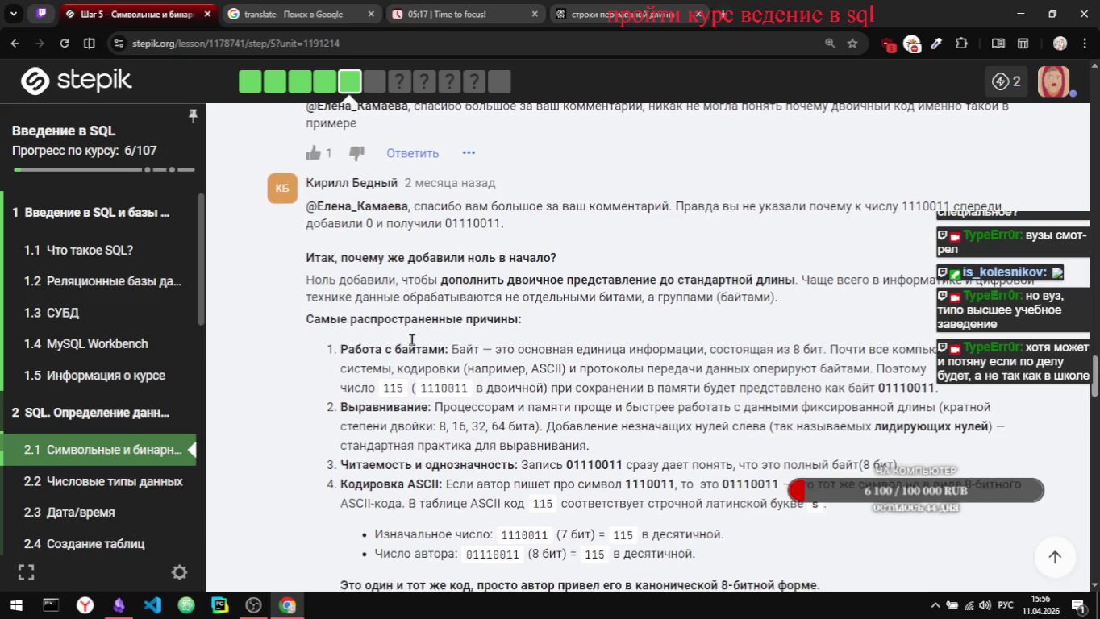
scroll(412, 341, "down", 1)
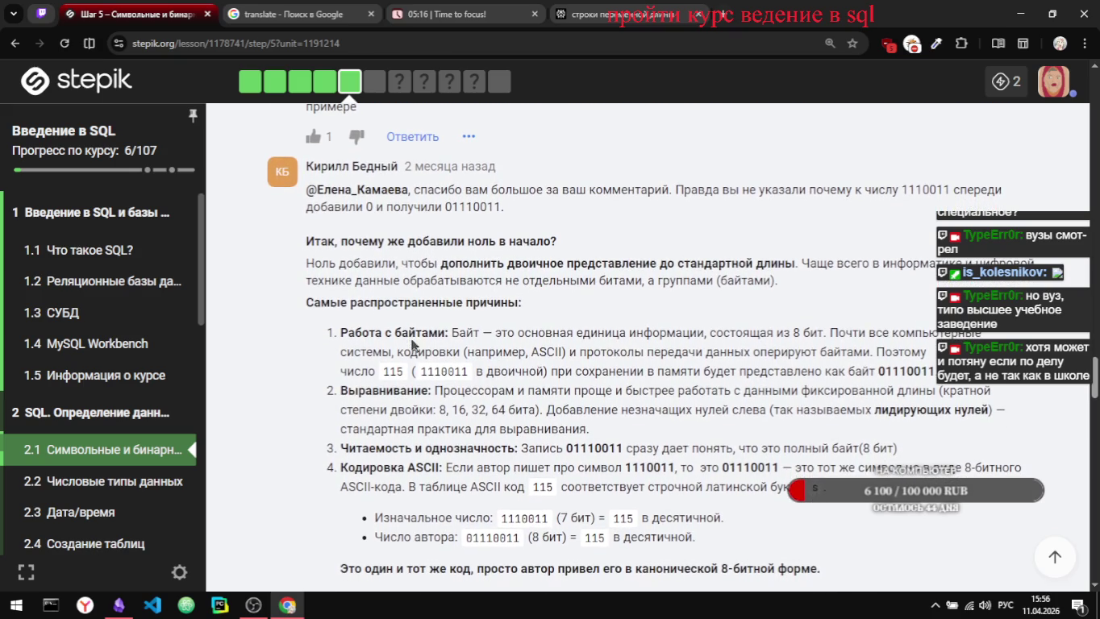
scroll(504, 368, "down", 1)
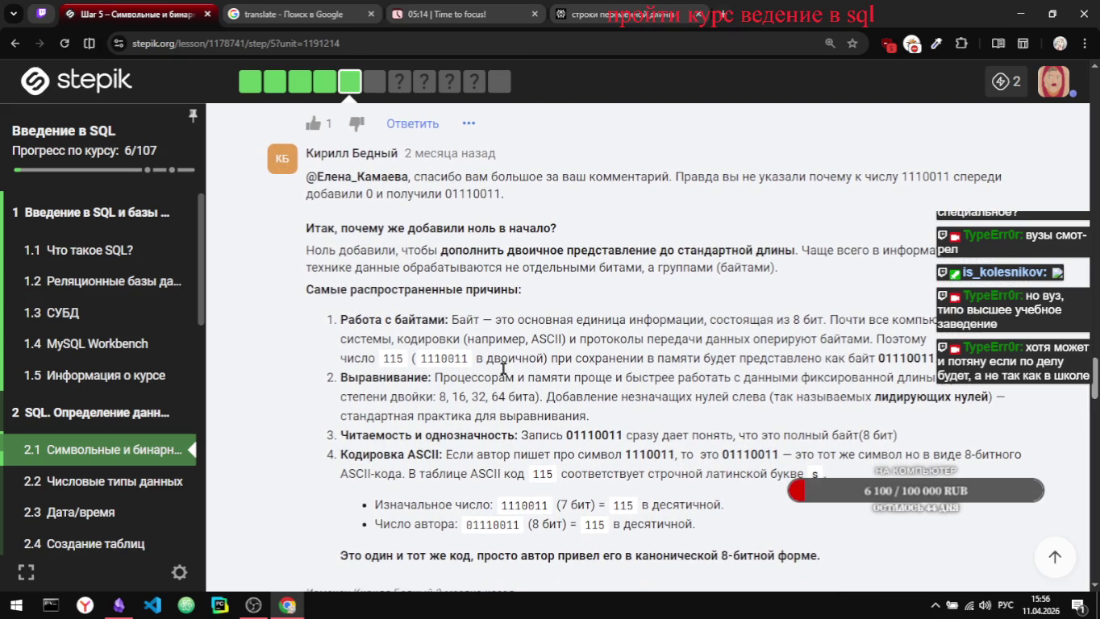
scroll(504, 370, "down", 1)
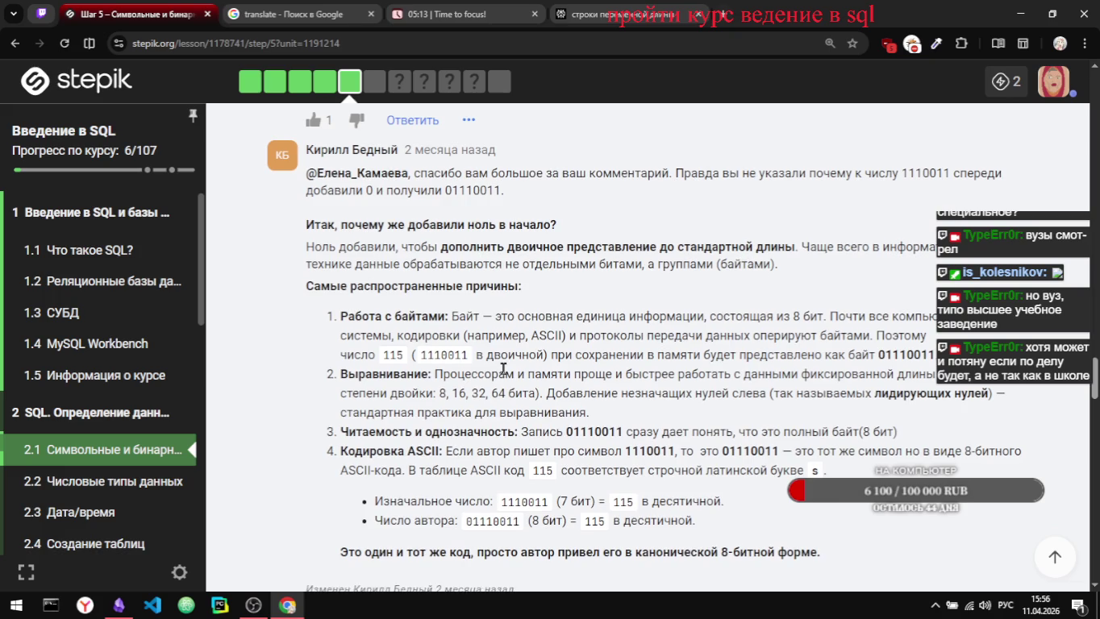
scroll(503, 369, "down", 1)
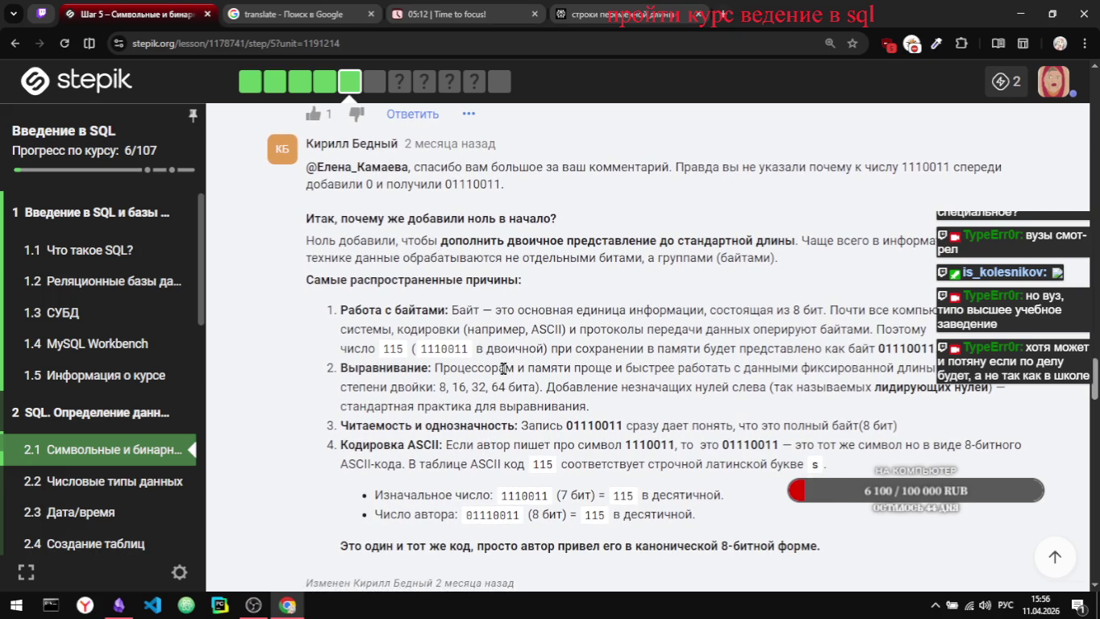
scroll(504, 369, "down", 1)
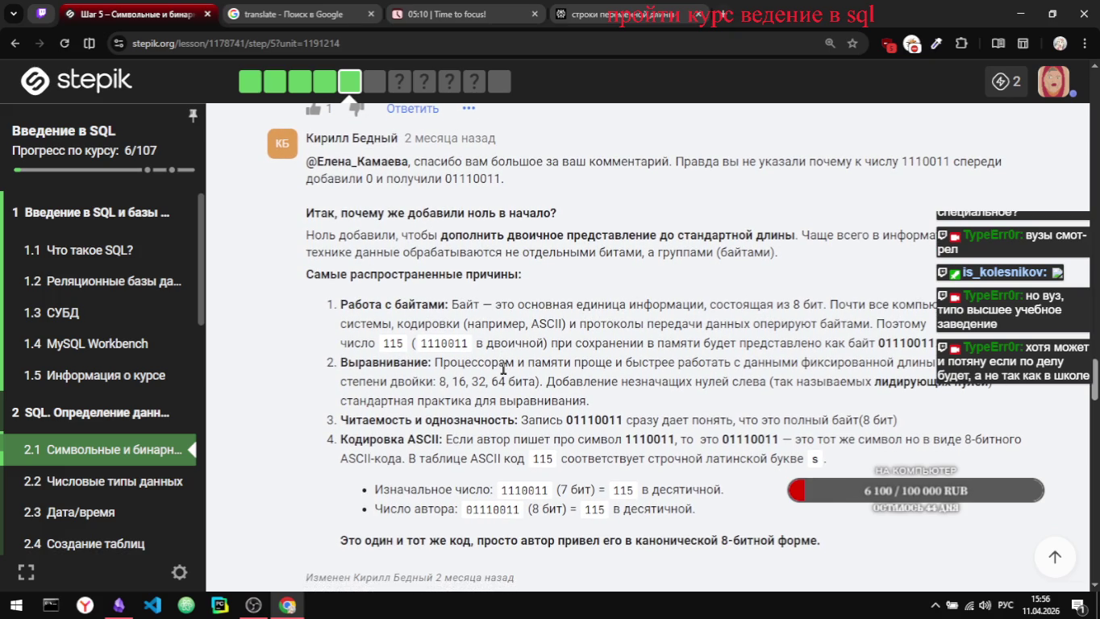
scroll(844, 359, "down", 2)
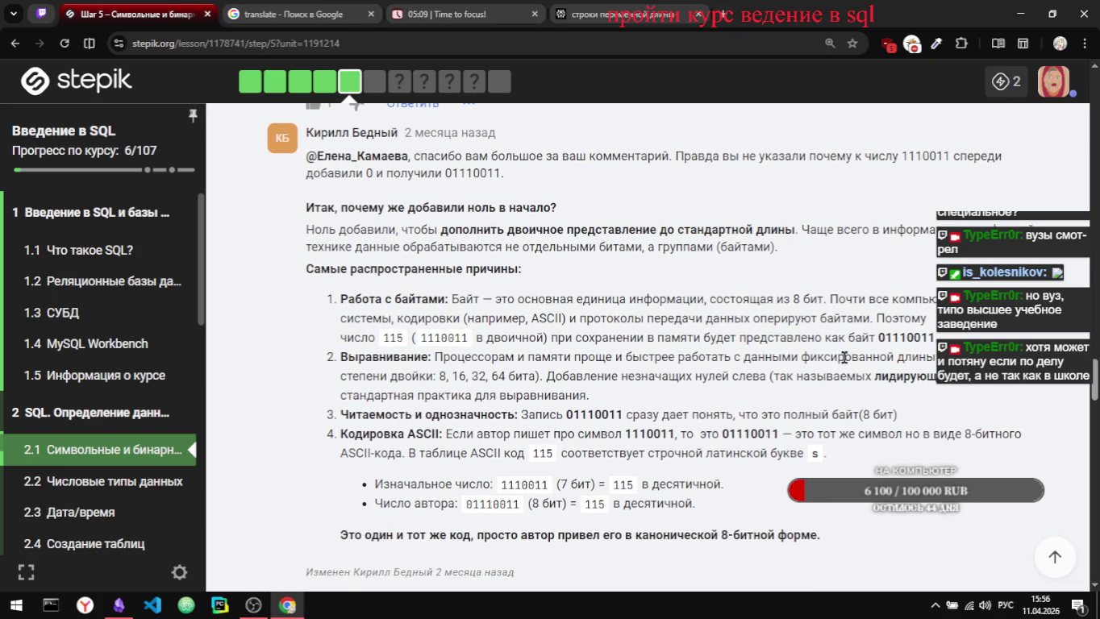
scroll(844, 358, "down", 1)
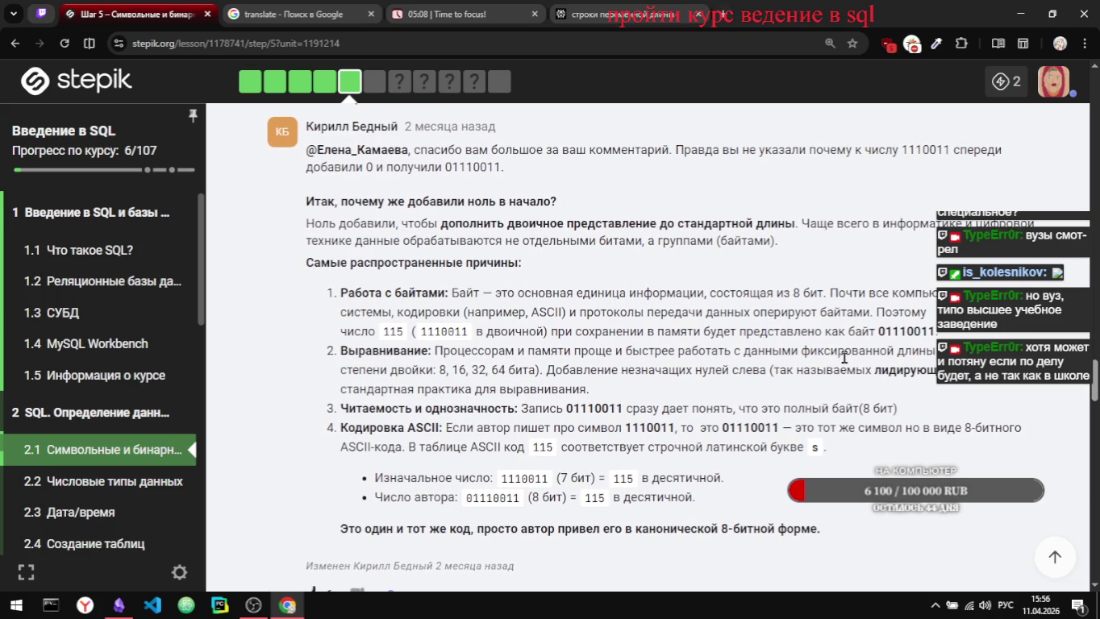
scroll(843, 358, "down", 2)
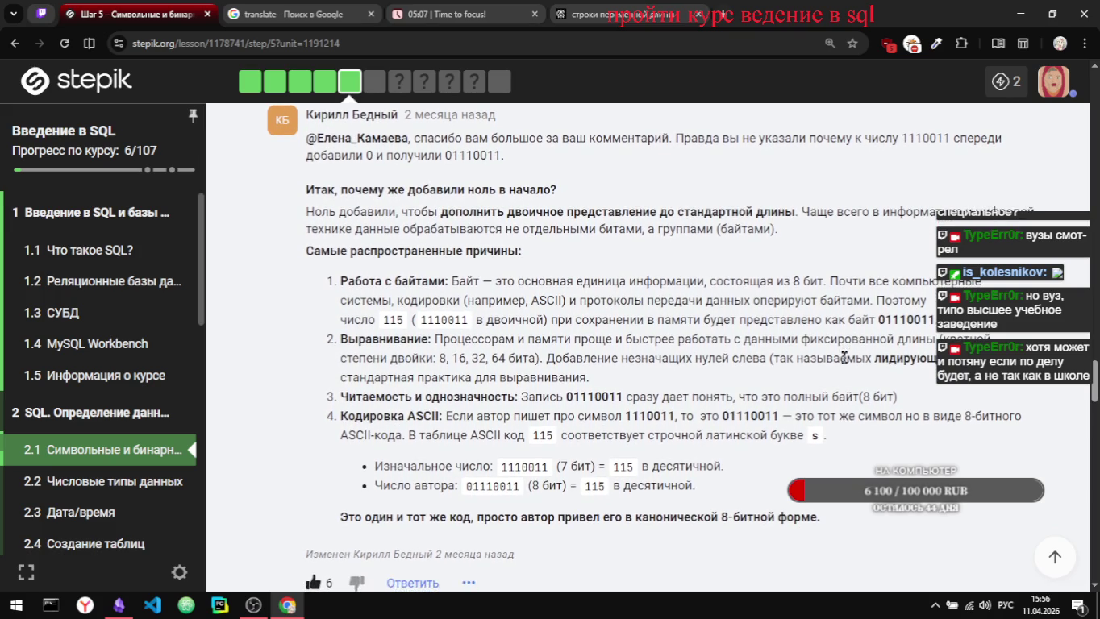
scroll(732, 373, "down", 3)
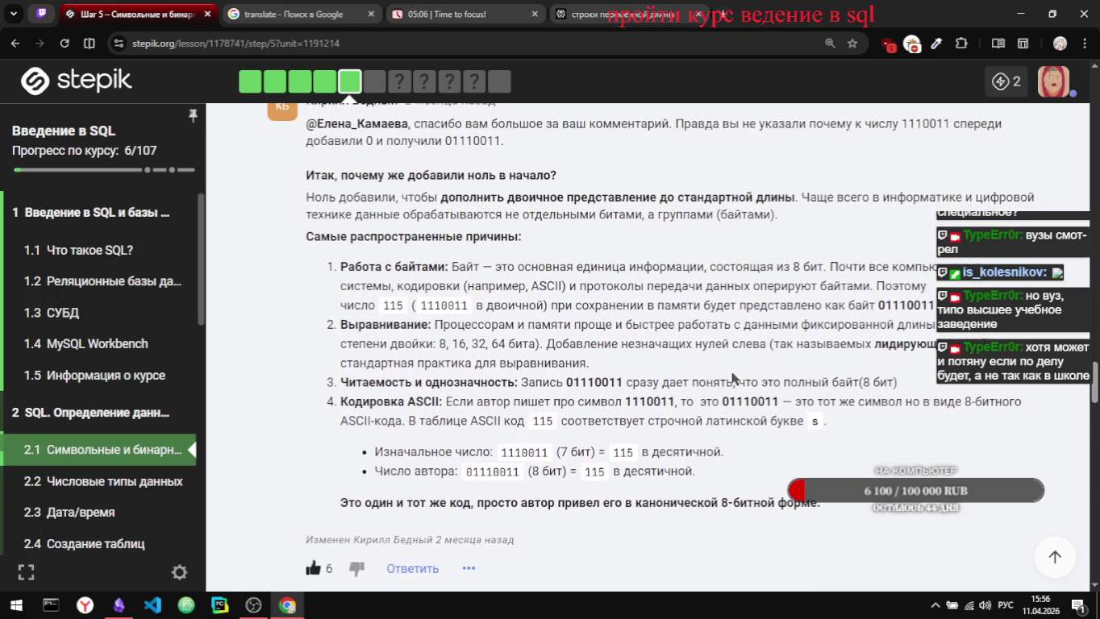
scroll(732, 375, "down", 1)
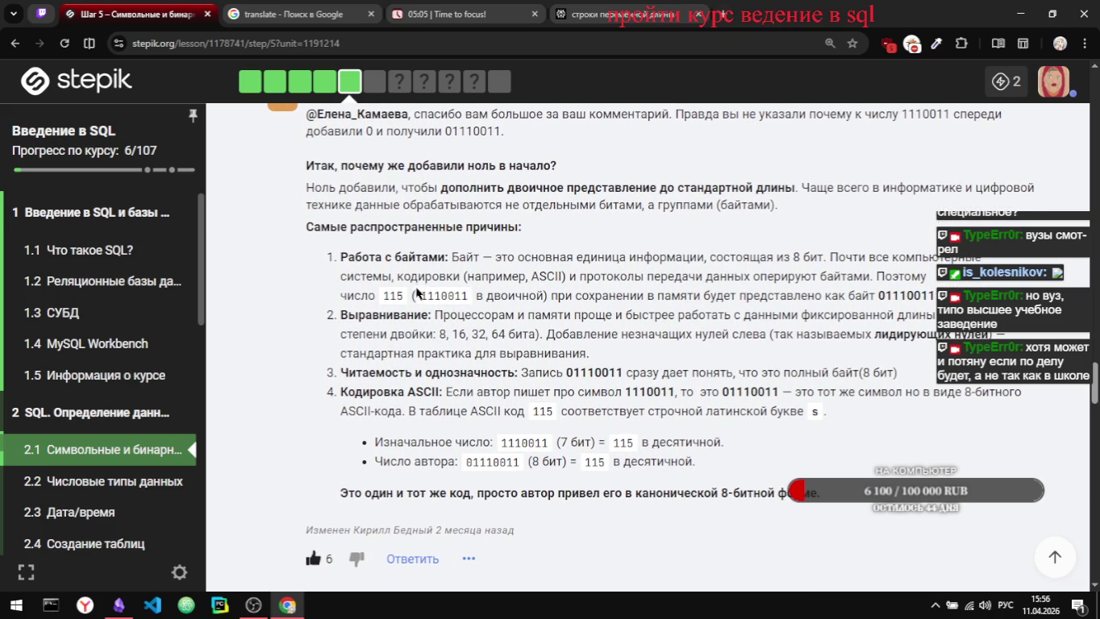
scroll(484, 312, "down", 1)
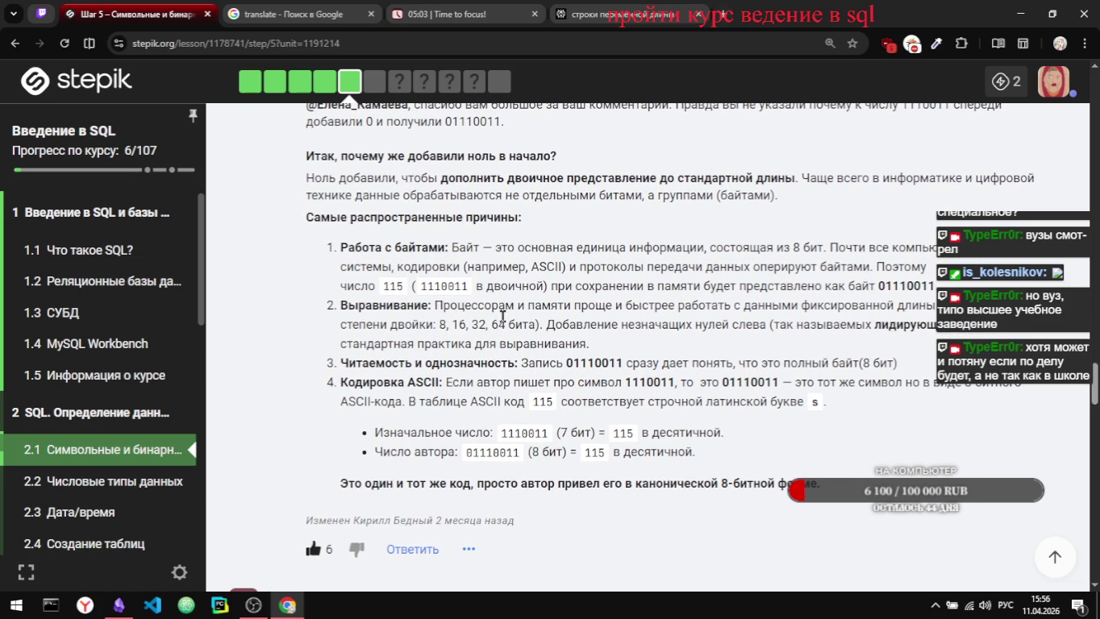
scroll(447, 310, "down", 1)
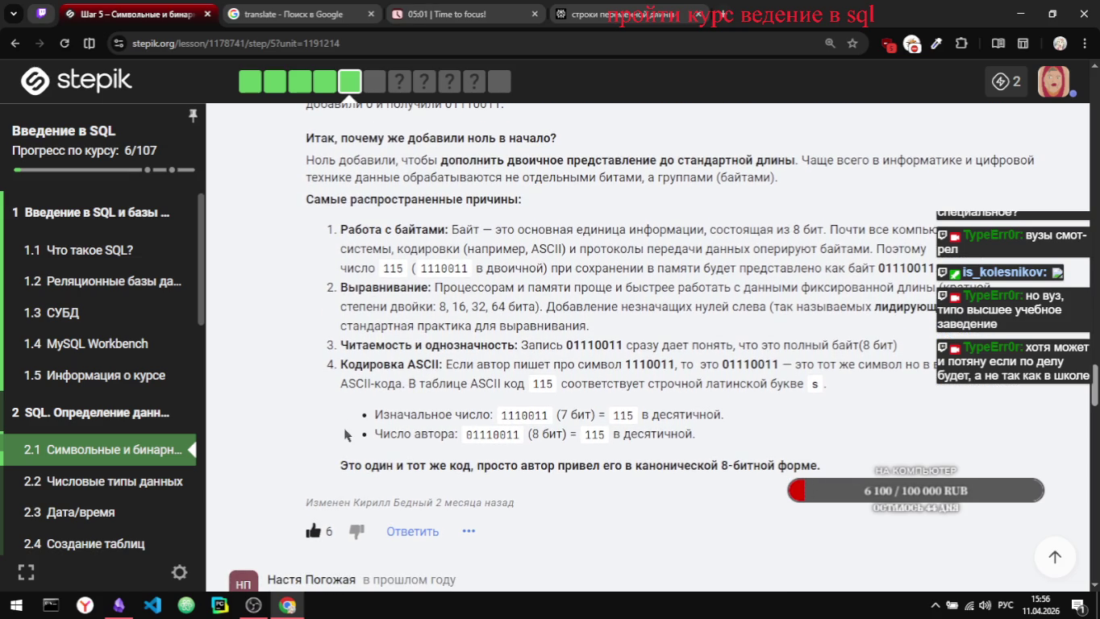
Step: Draft an unsent reply to the leading-zero explanation reading 'спасибо что заметили'
left_click(412, 532)
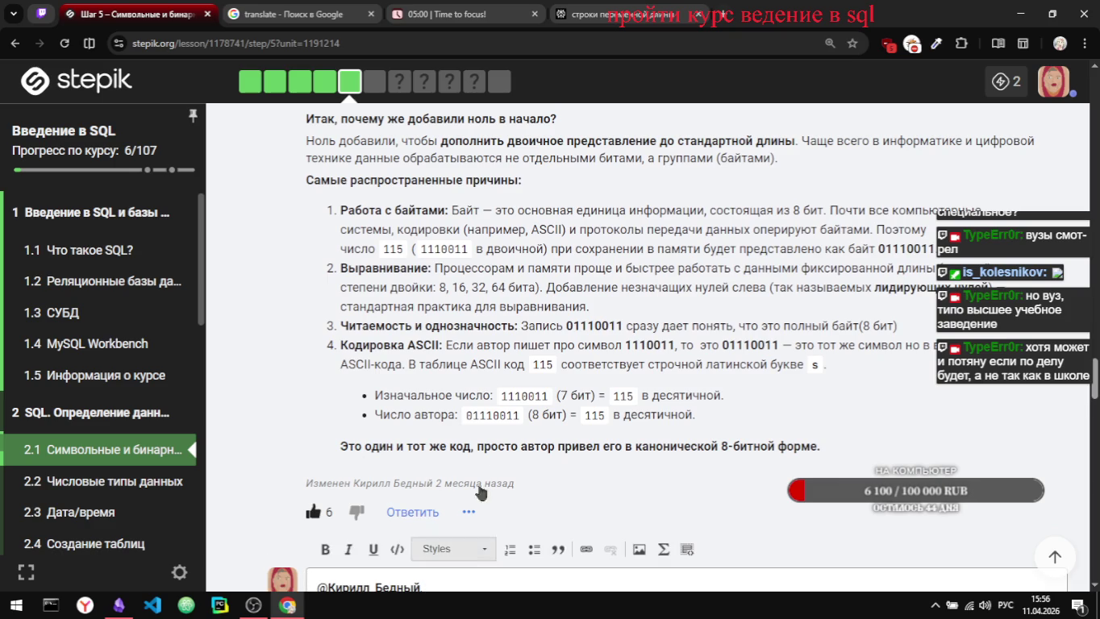
type("СПАСИБО")
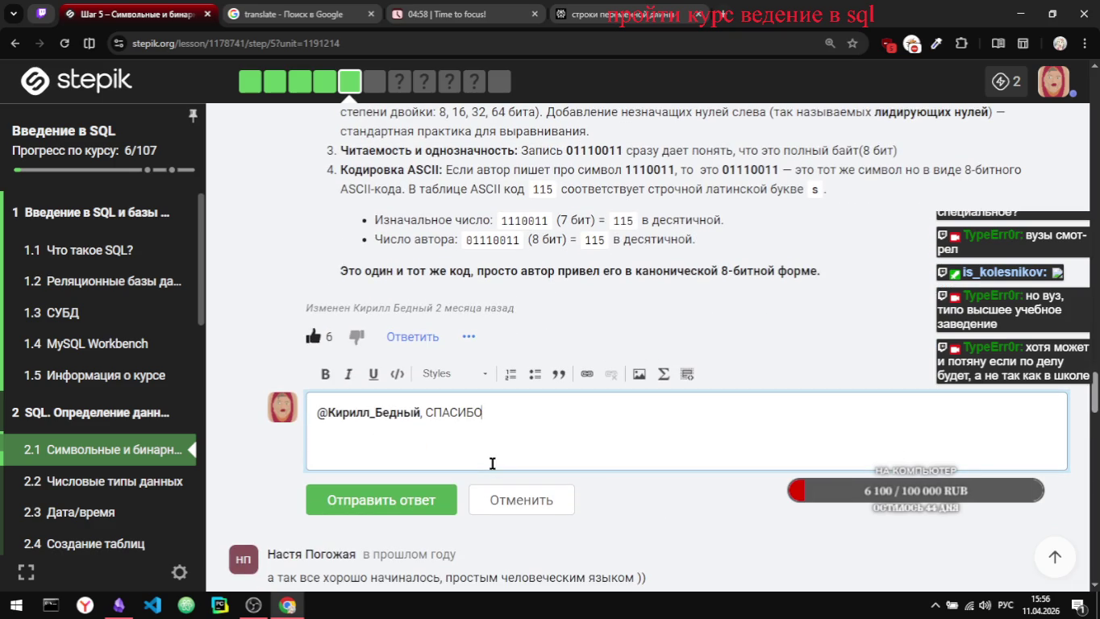
key("ctrl+BackSpace")
type("паст")
type("ибо ")
type("что з")
type("аме")
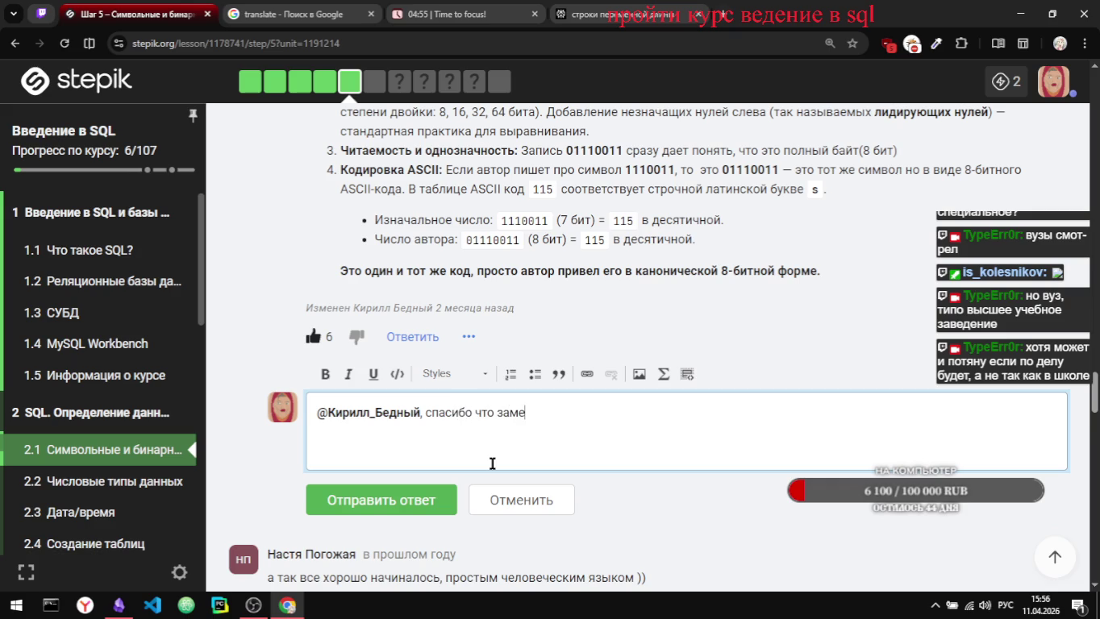
type("ли")
key("ctrl+BackSpace")
key("alt+shift")
type("заметили")
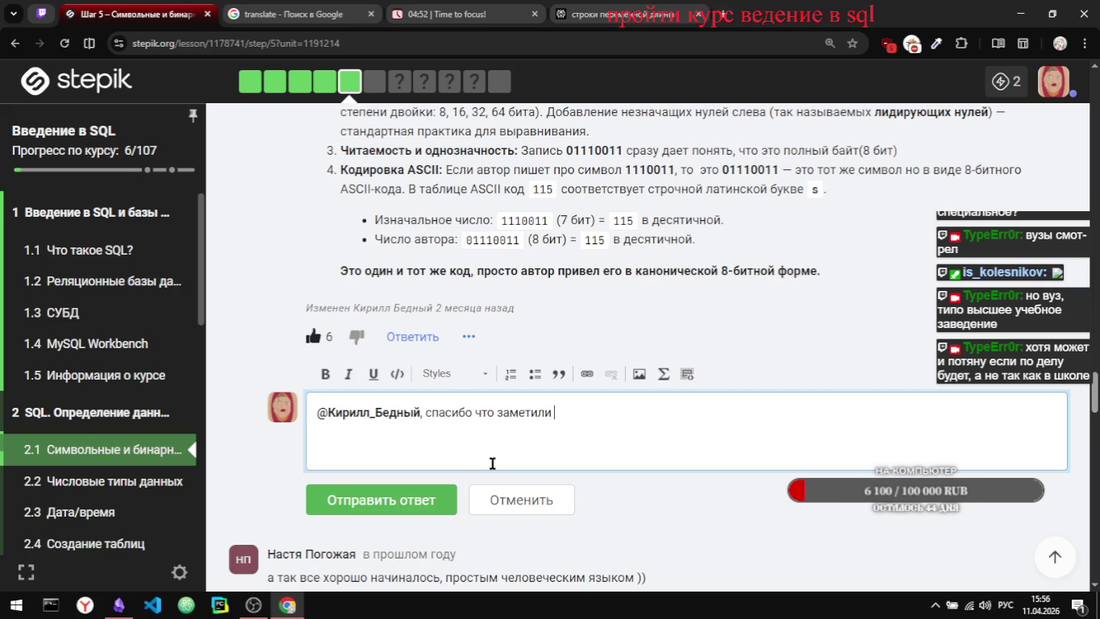